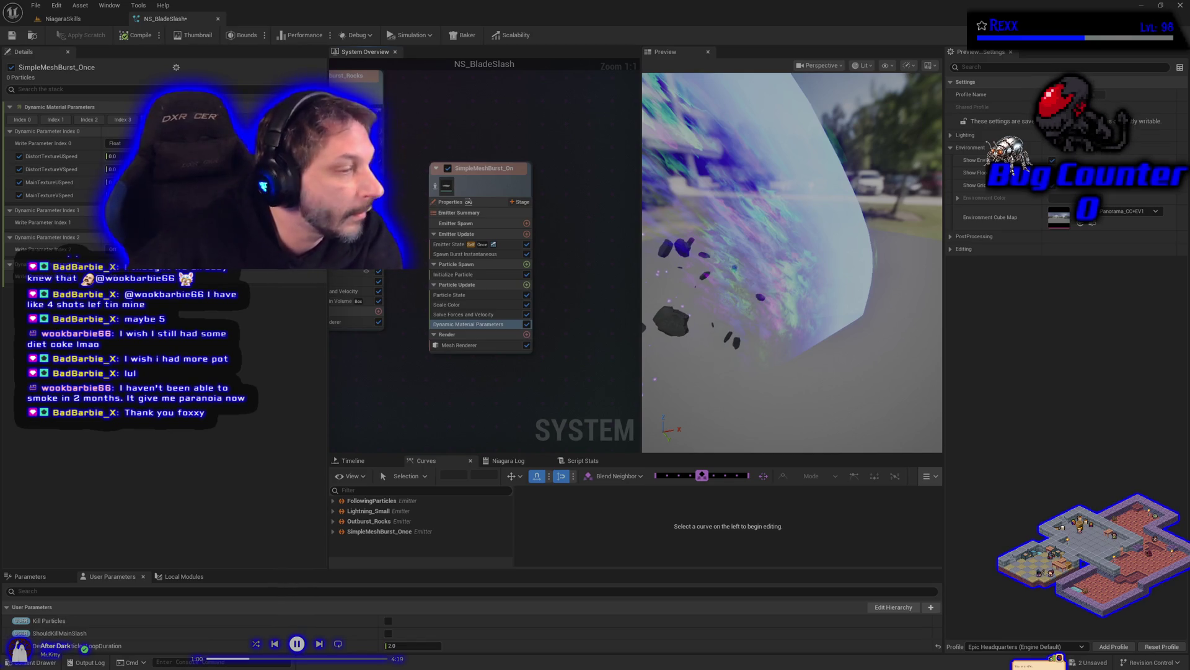
In Dynamic Material Parameters, set DistortTextureUSpeed to 0.5 and commit a new MainTextureUSpeed value.
{"action": "left_click", "coordinate": [115, 222]}
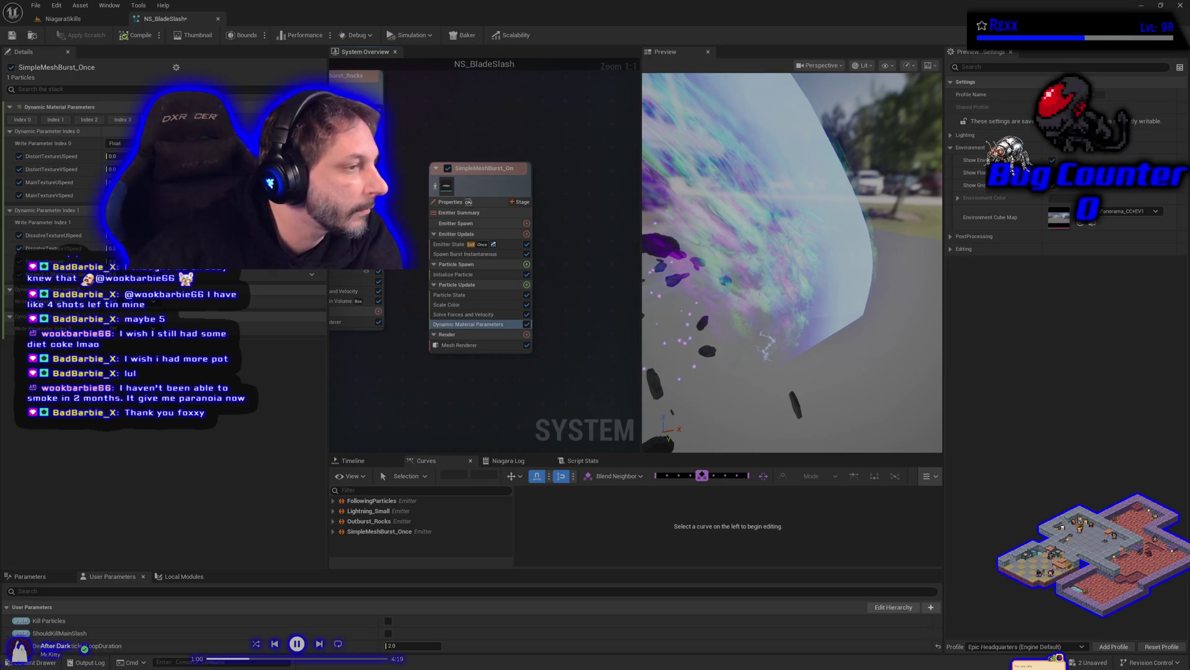
{"action": "left_click", "coordinate": [112, 156]}
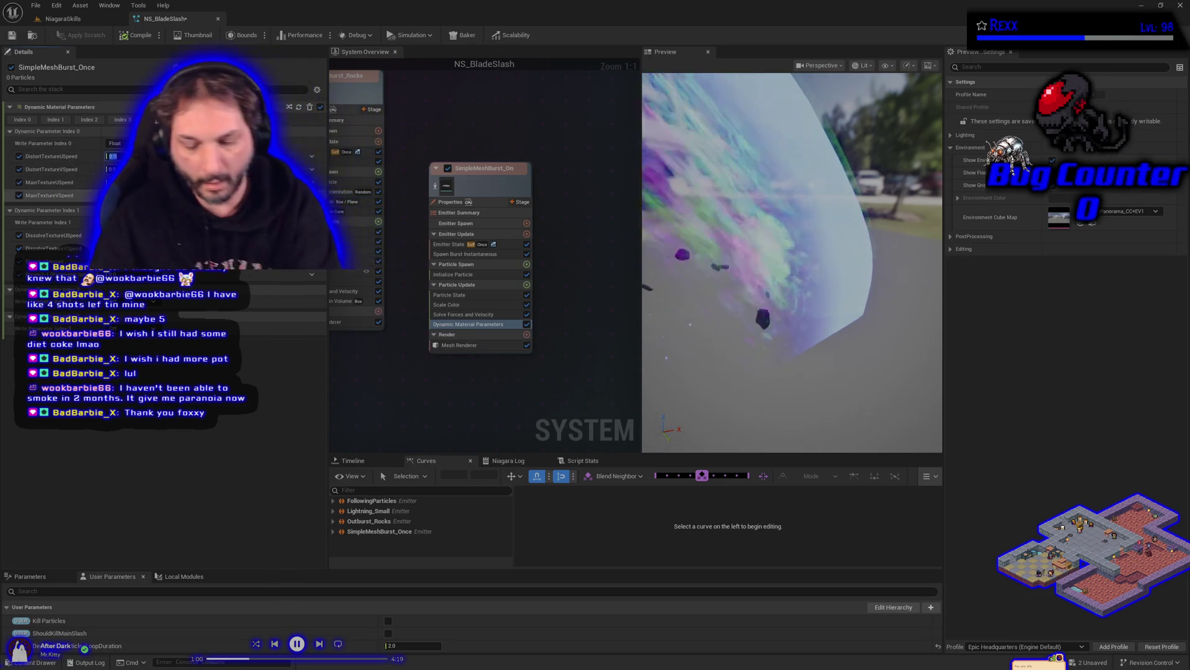
{"action": "type", "text": "0.1"}
{"action": "key", "text": "Return"}
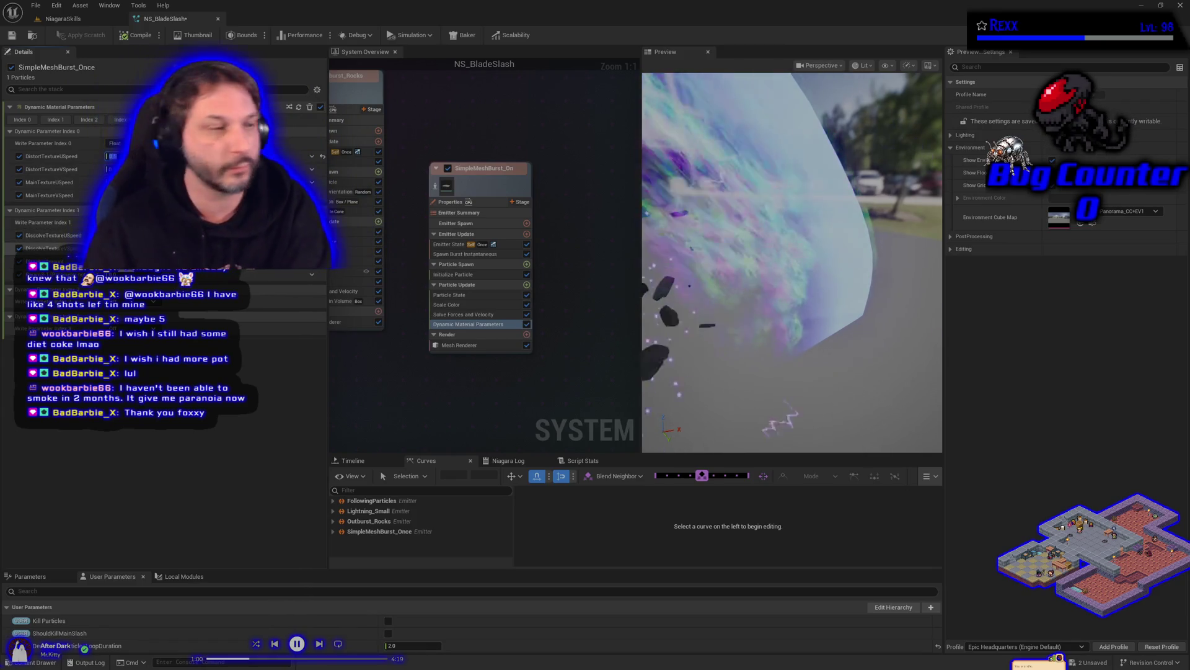
{"action": "type", "text": "0.5"}
{"action": "key", "text": "Return"}
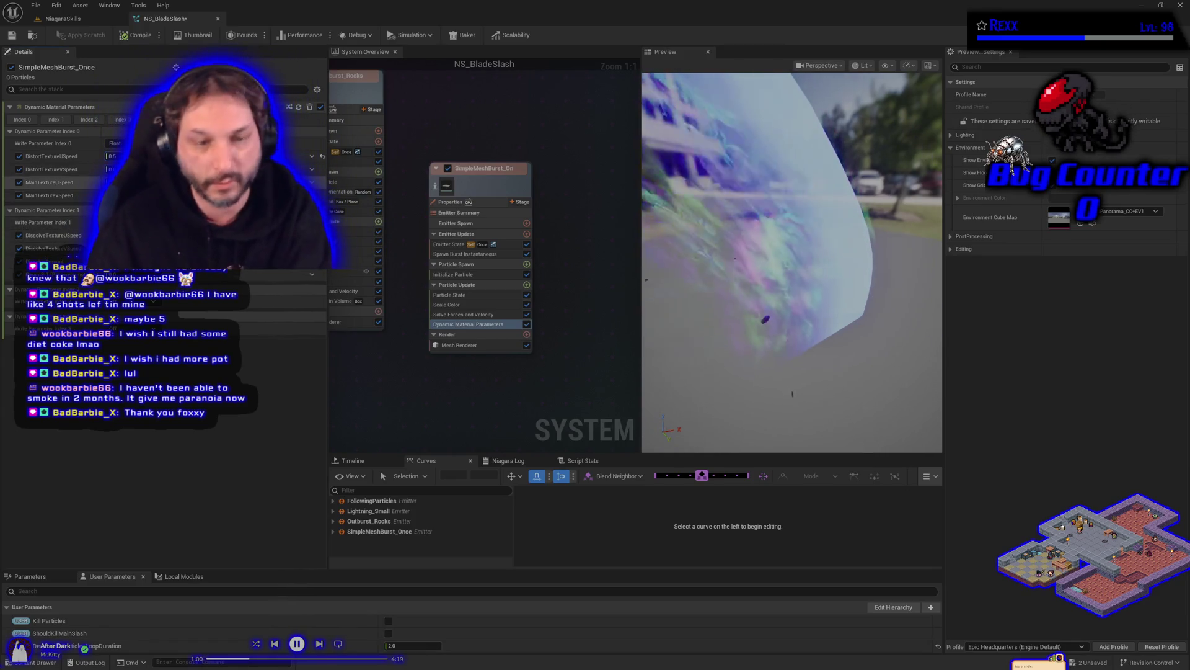
{"action": "key", "text": "Return"}
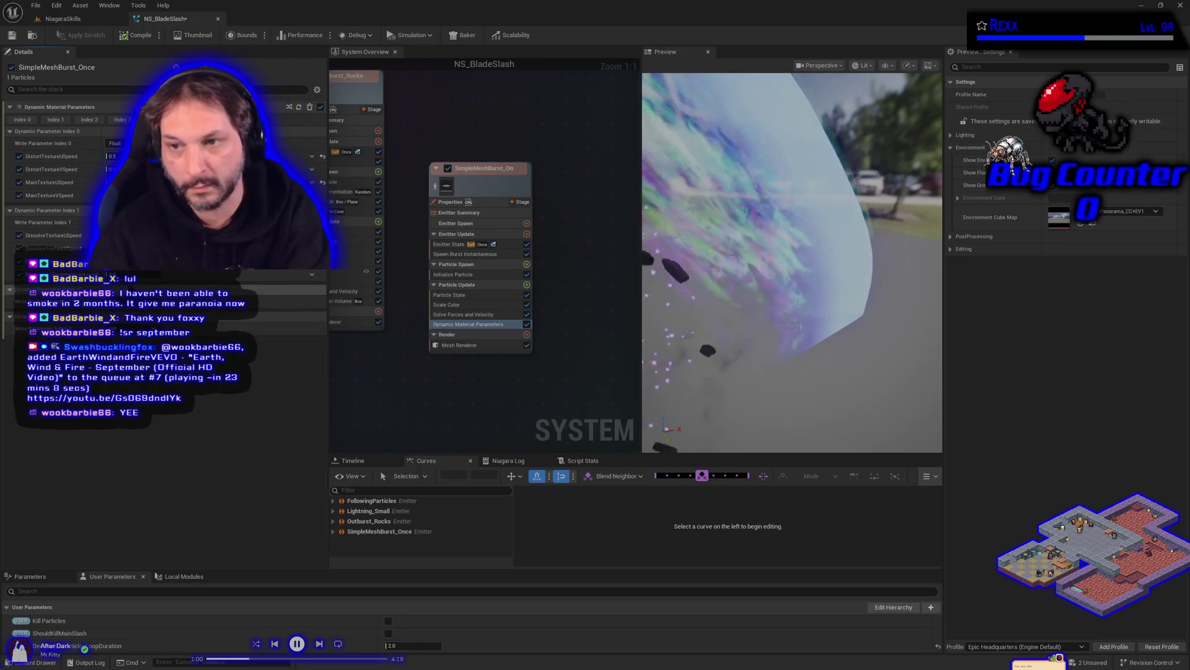
Use File > Save All to save every unsaved asset.
{"action": "left_click", "coordinate": [133, 39]}
{"action": "left_click", "coordinate": [35, 5]}
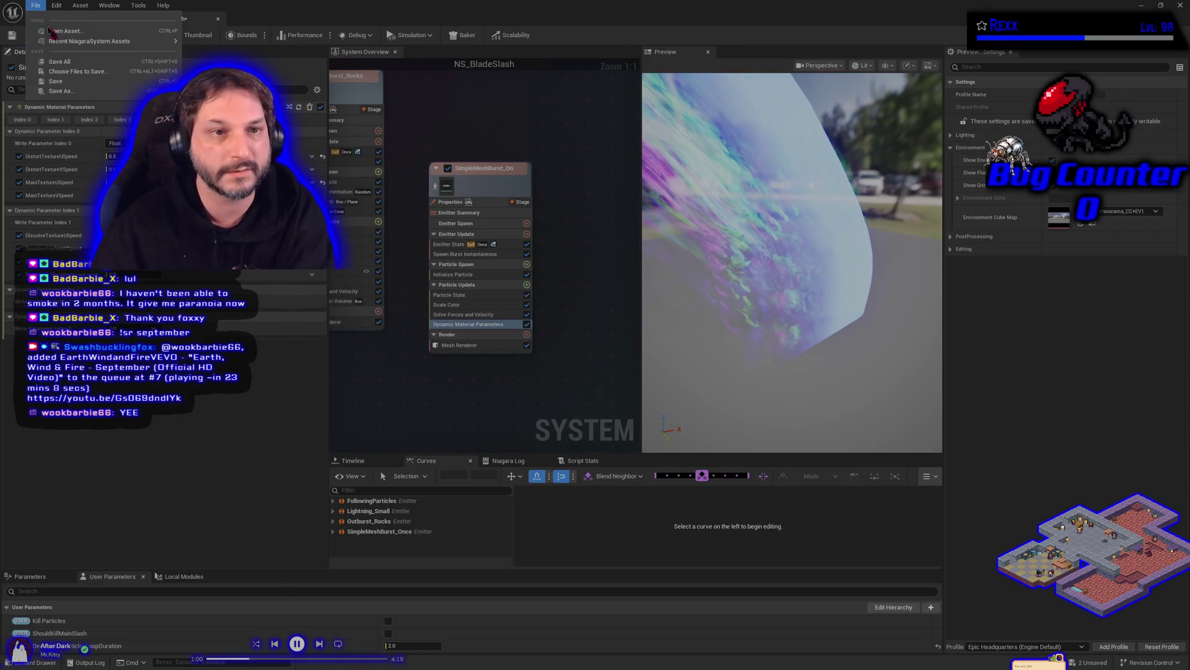
{"action": "left_click", "coordinate": [79, 63]}
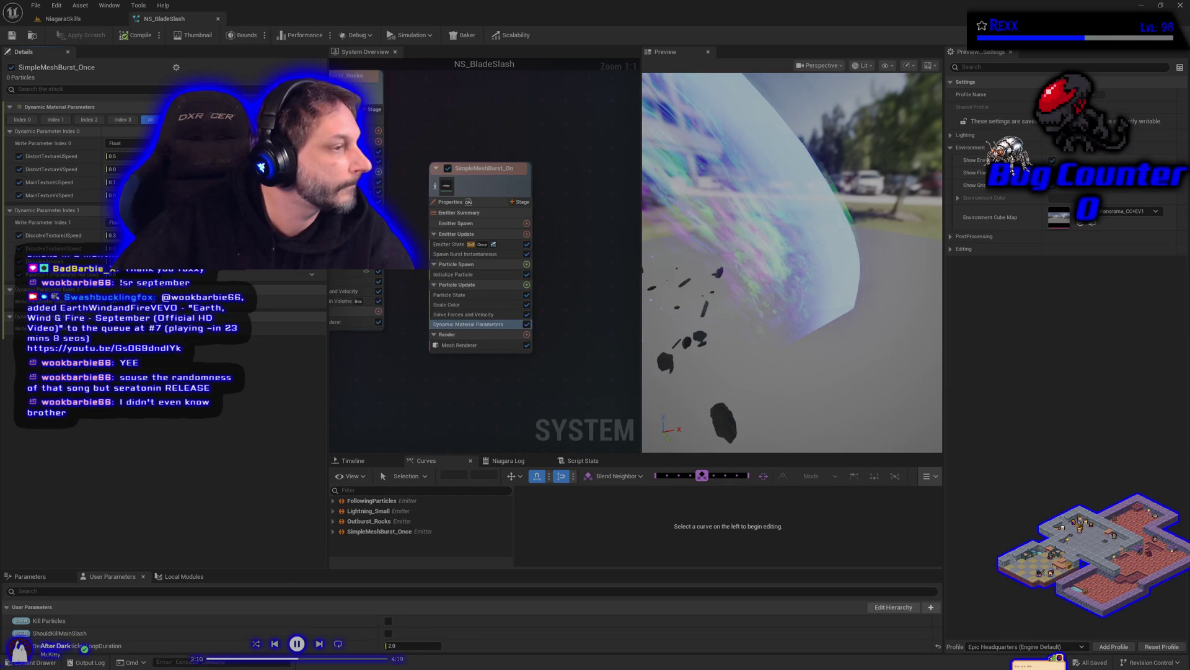
Rename SimpleMeshBurst_Once to GroundTrail_Black and drag its node higher in the System Overview.
{"action": "double_click", "coordinate": [496, 168]}
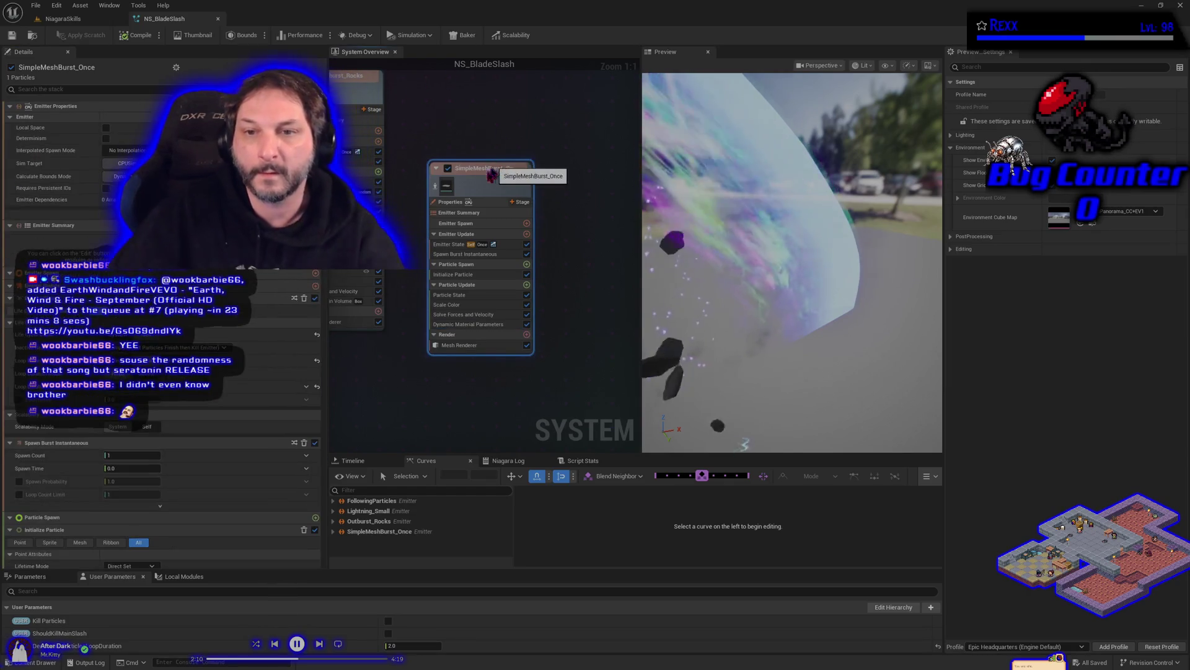
{"action": "type", "text": "G"}
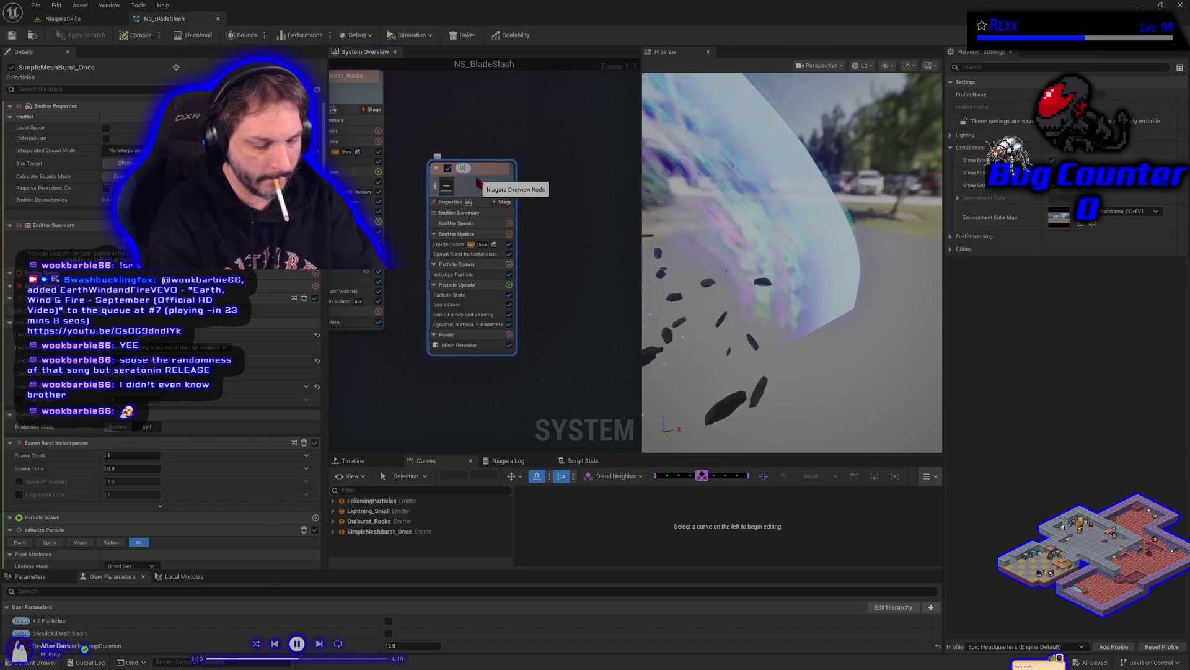
{"action": "type", "text": "roundTrailBlack"}
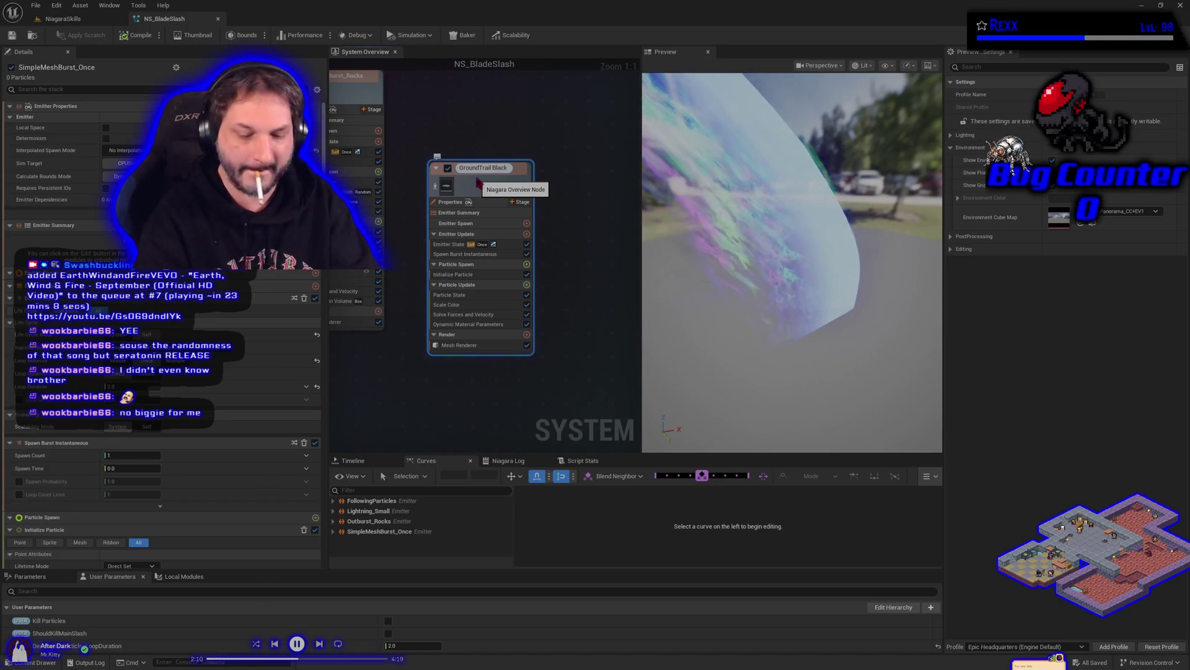
{"action": "key", "text": "Return"}
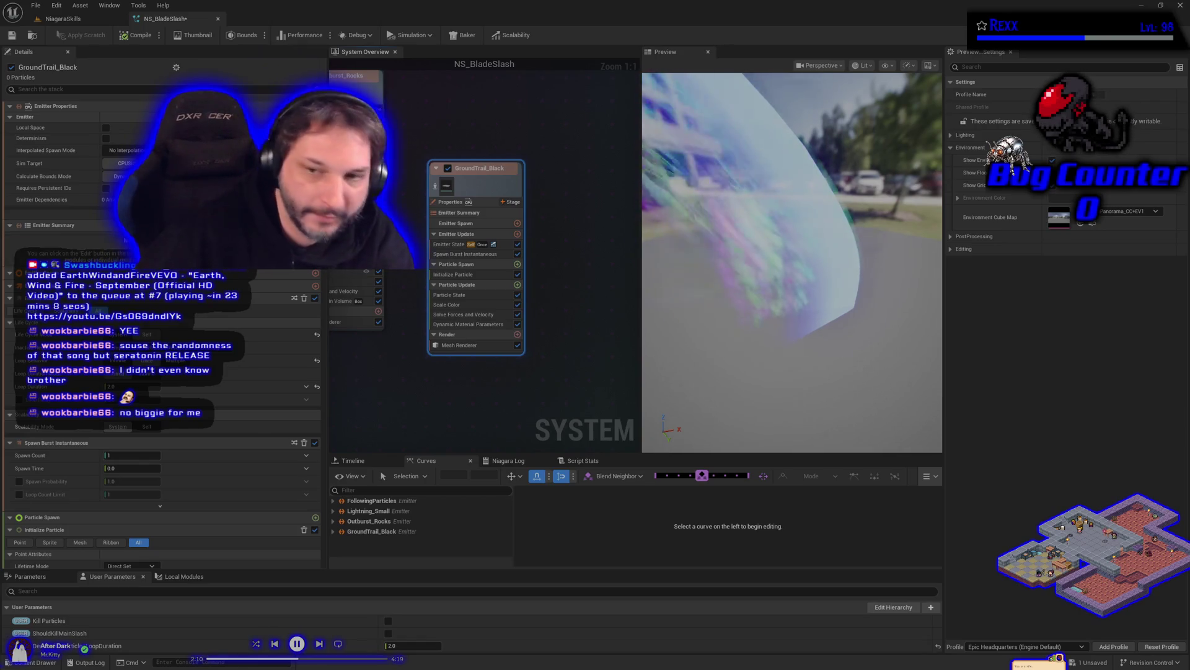
{"action": "mouse_move", "coordinate": [471, 196]}
{"action": "left_mouse_down"}
{"action": "mouse_move", "coordinate": [465, 105]}
{"action": "mouse_move", "coordinate": [510, 104]}
{"action": "left_mouse_up"}
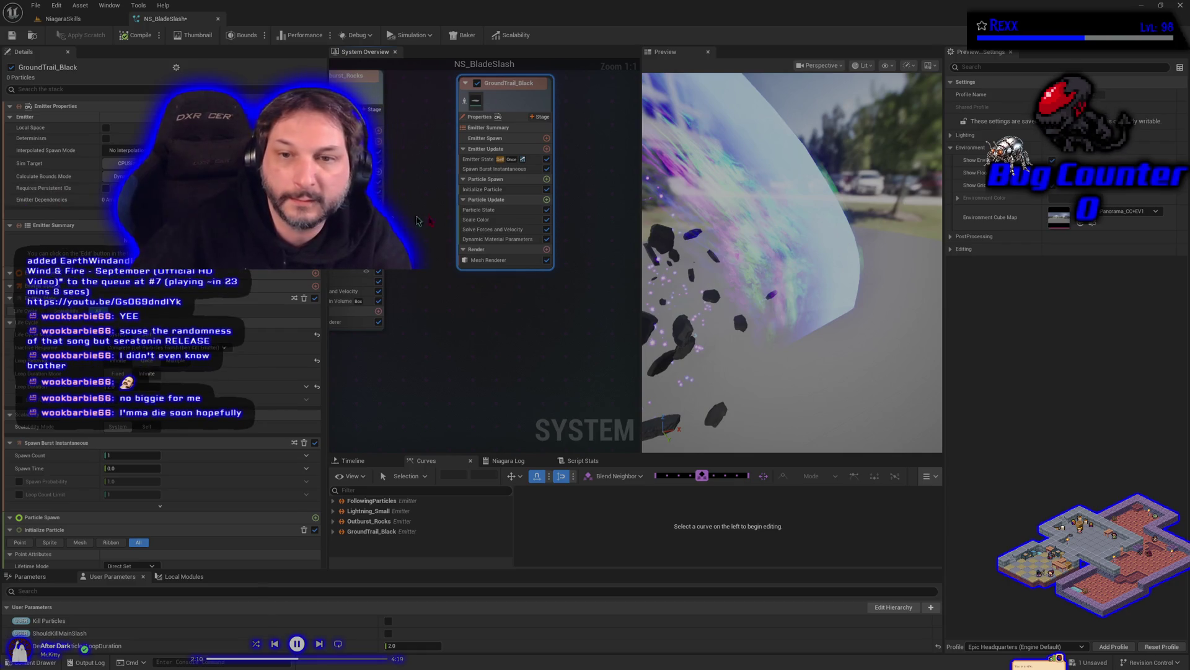
Replace the instantaneous burst with an Emitter Update Spawn Rate of 10, then compile.
{"action": "key", "text": "ctrl+z"}
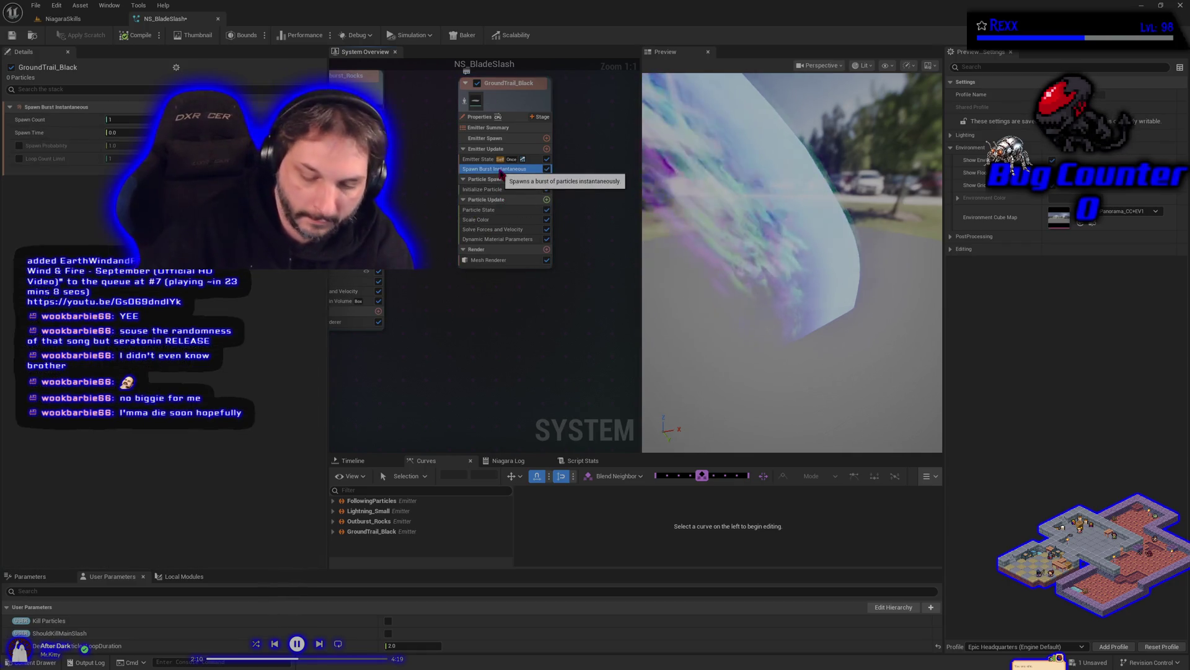
{"action": "left_click", "coordinate": [547, 148]}
{"action": "type", "text": "spawn rate"}
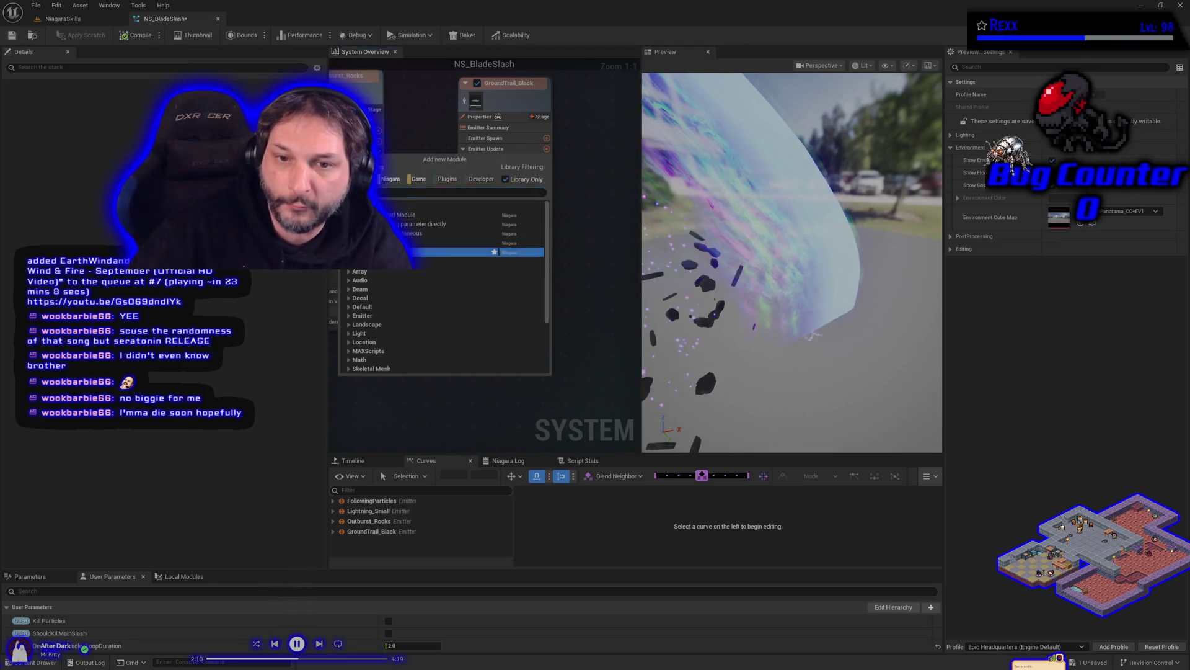
{"action": "key", "text": "Return"}
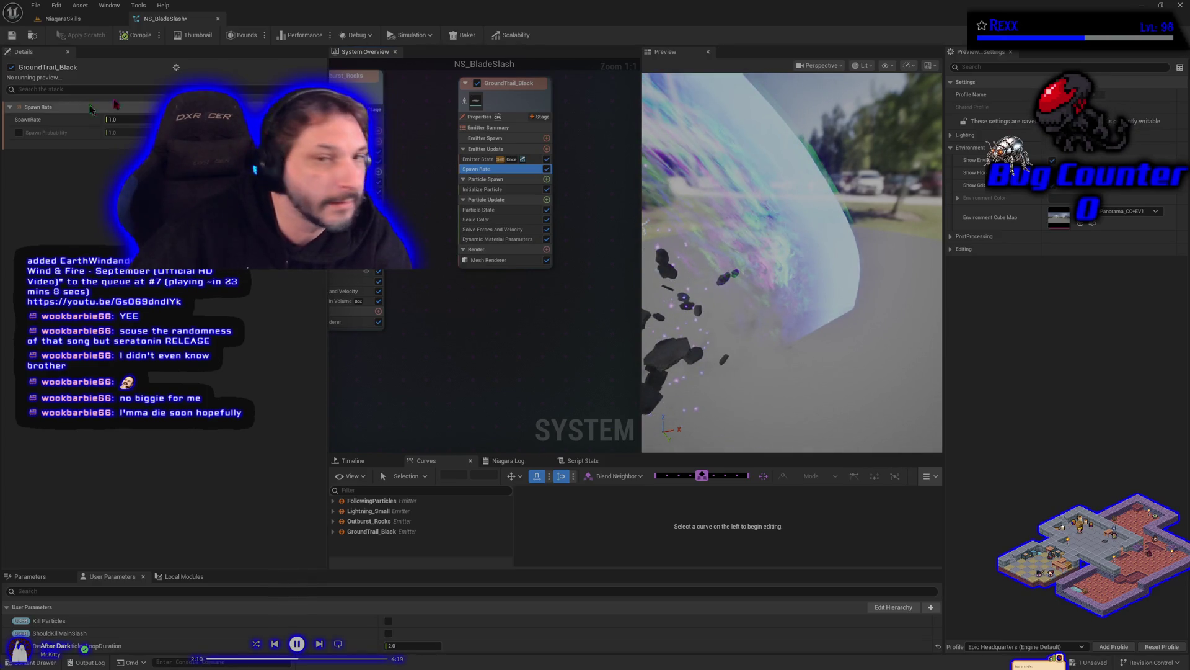
{"action": "left_click", "coordinate": [113, 119]}
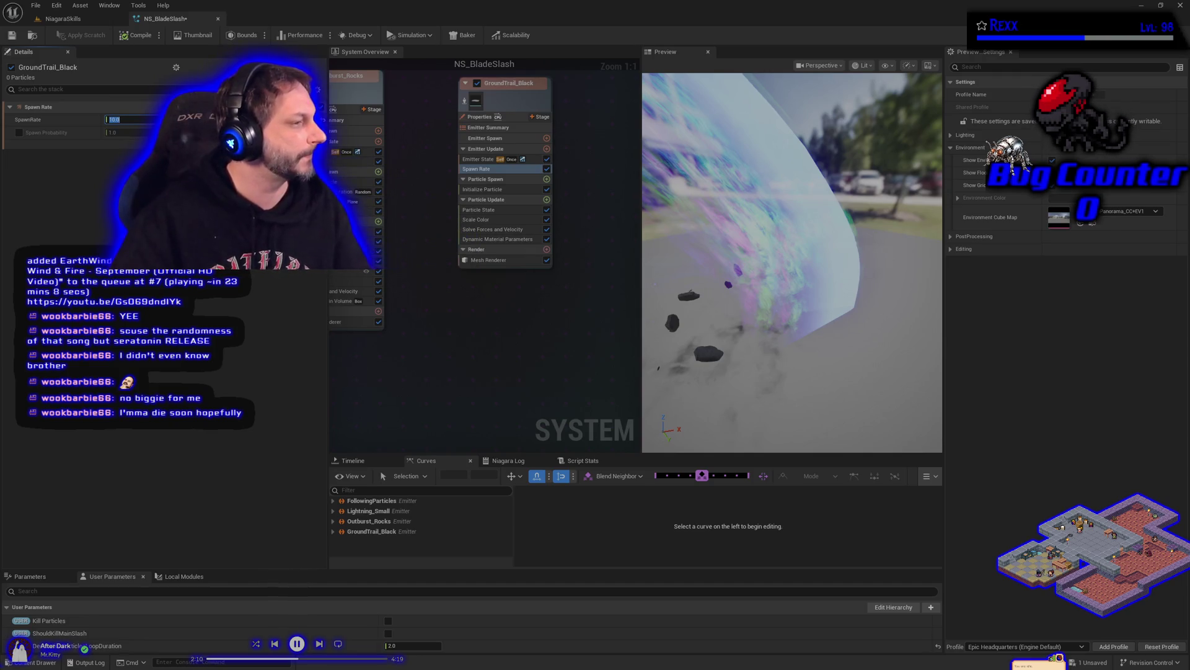
{"action": "left_click", "coordinate": [140, 36]}
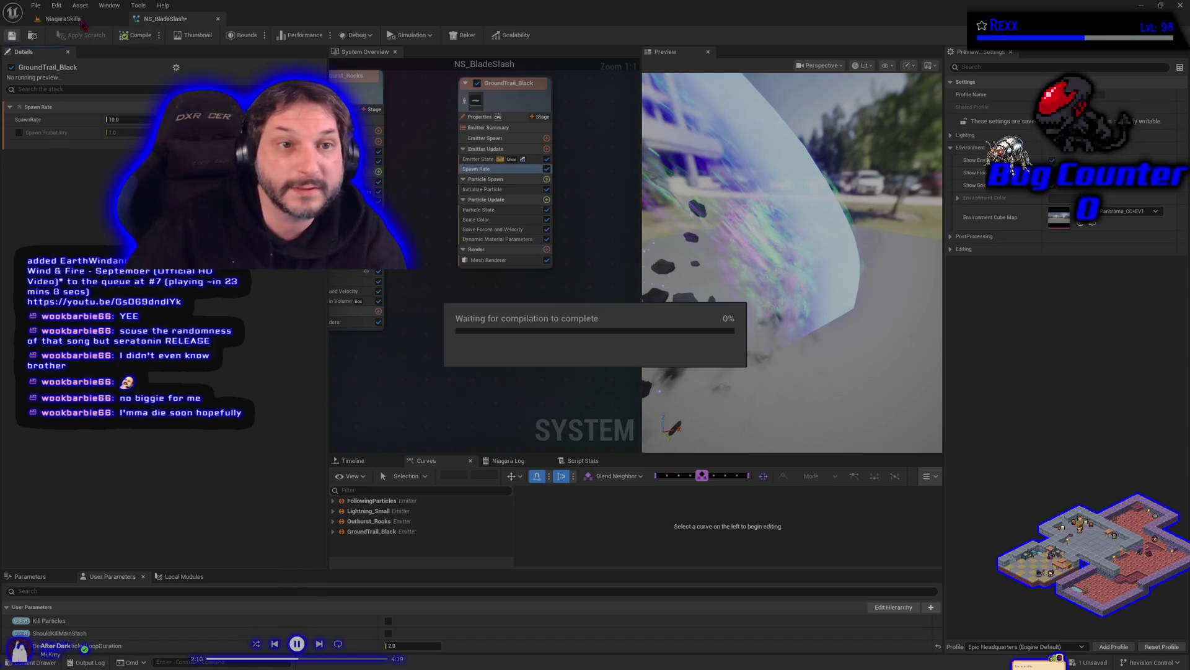
Play the NiagaraSkills level to test the recompiled slash effect, then stop.
{"action": "left_click", "coordinate": [79, 19]}
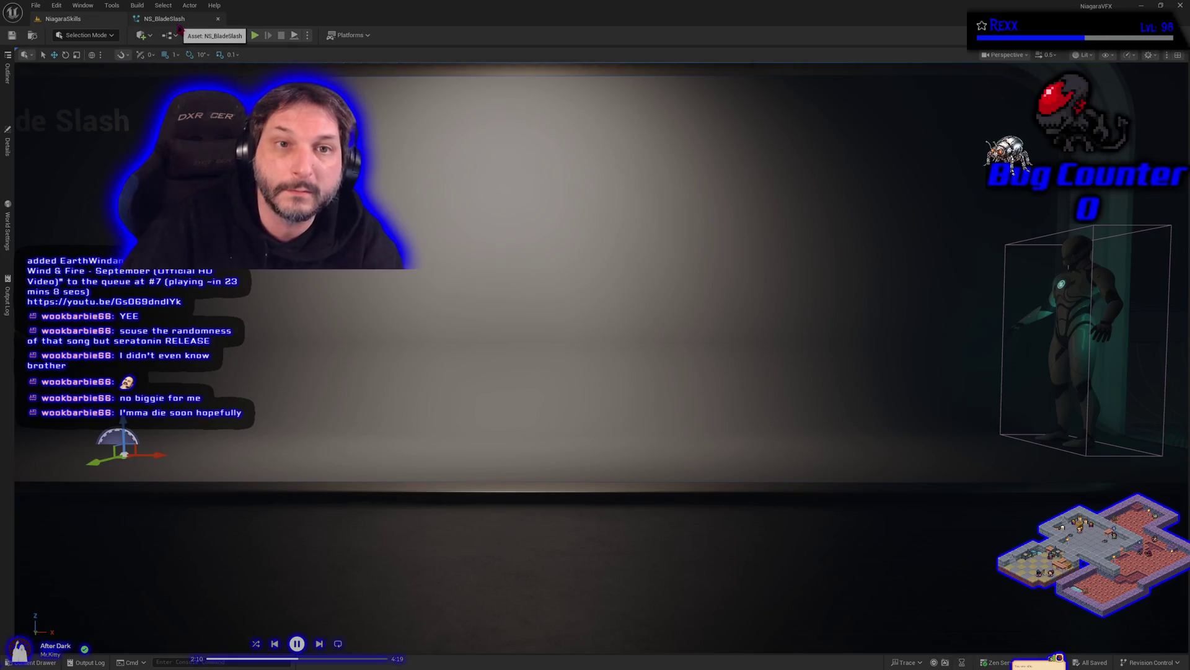
{"action": "left_click", "coordinate": [164, 18]}
{"action": "left_click", "coordinate": [109, 23]}
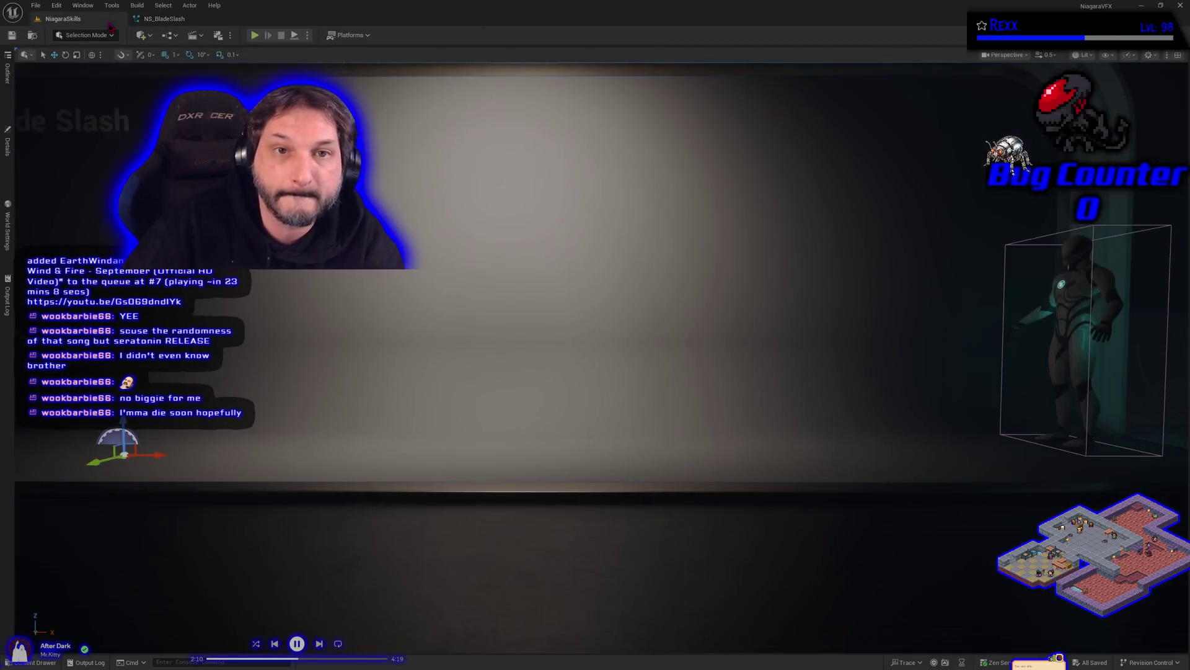
{"action": "left_click", "coordinate": [258, 38]}
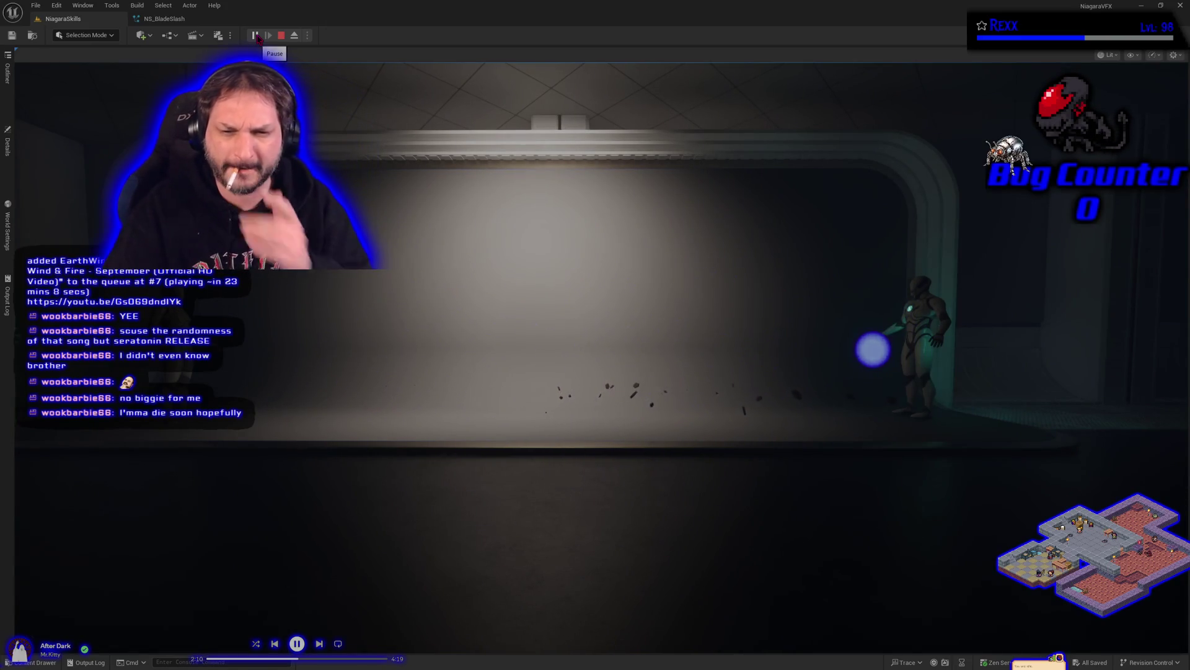
{"action": "key", "text": "Escape"}
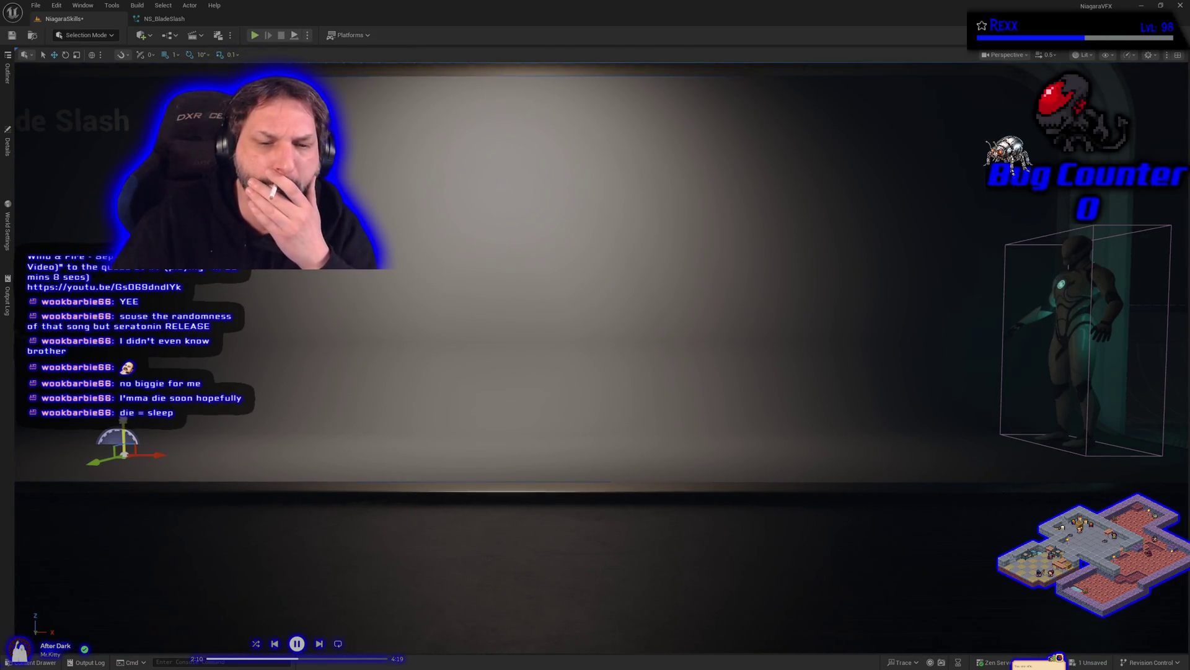
Save the NiagaraSkills level and start another play session.
{"action": "left_click_drag", "start_coordinate": [124, 421], "coordinate": [122, 407]}
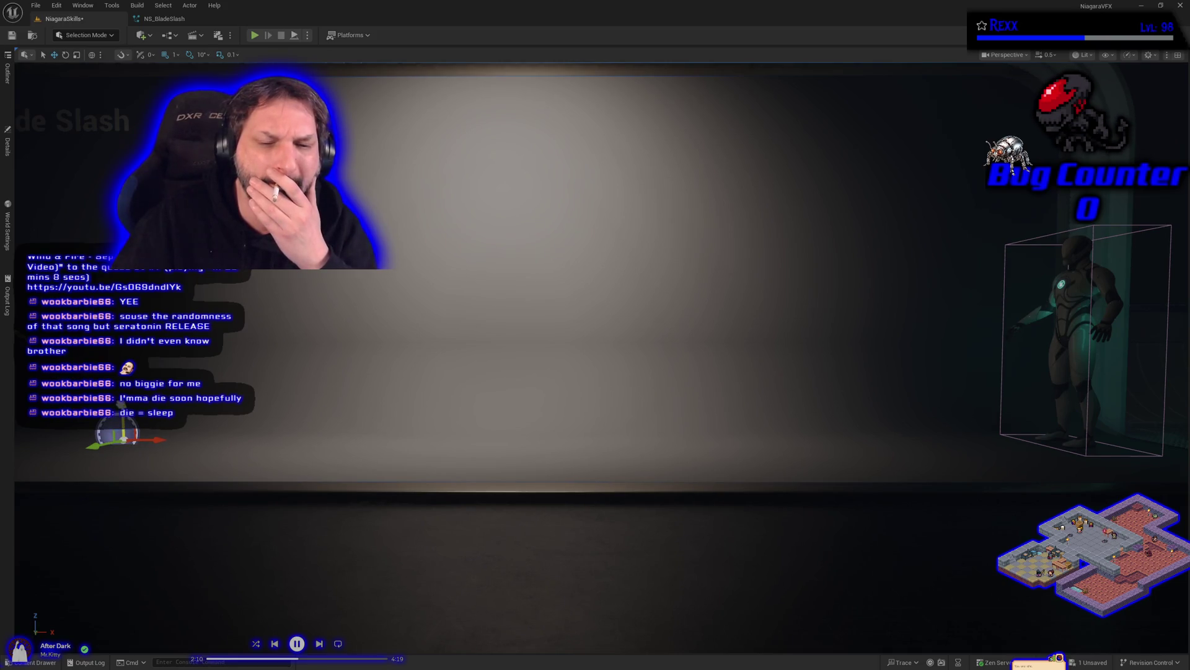
{"action": "left_click", "coordinate": [12, 35]}
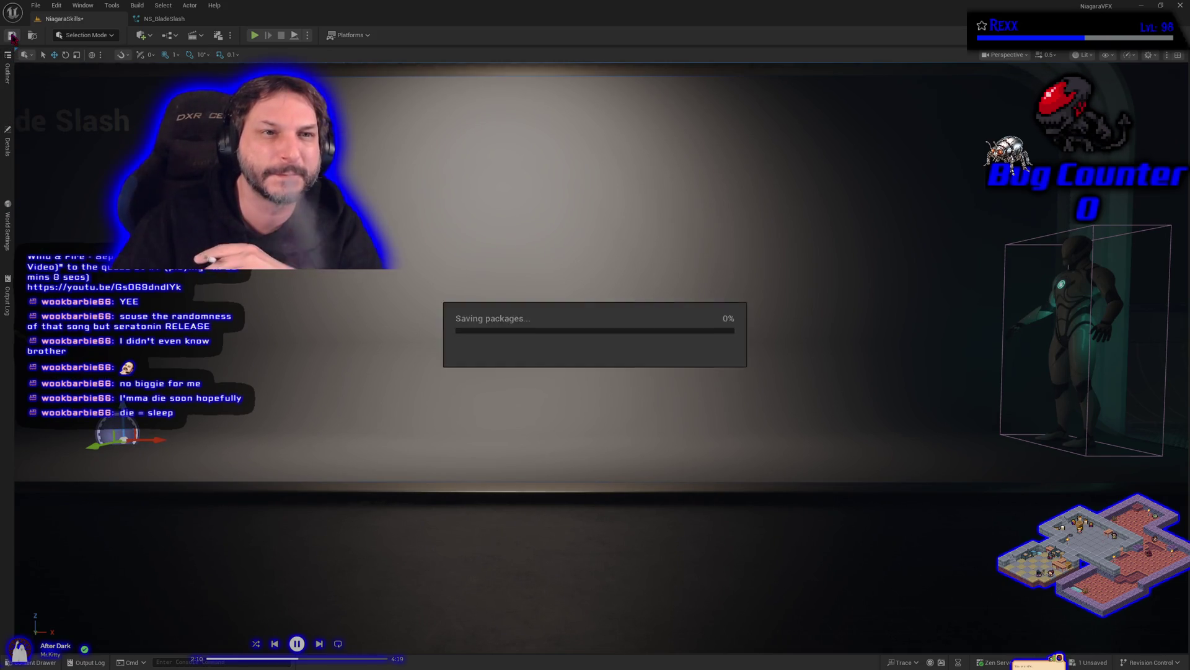
{"action": "left_click", "coordinate": [254, 36]}
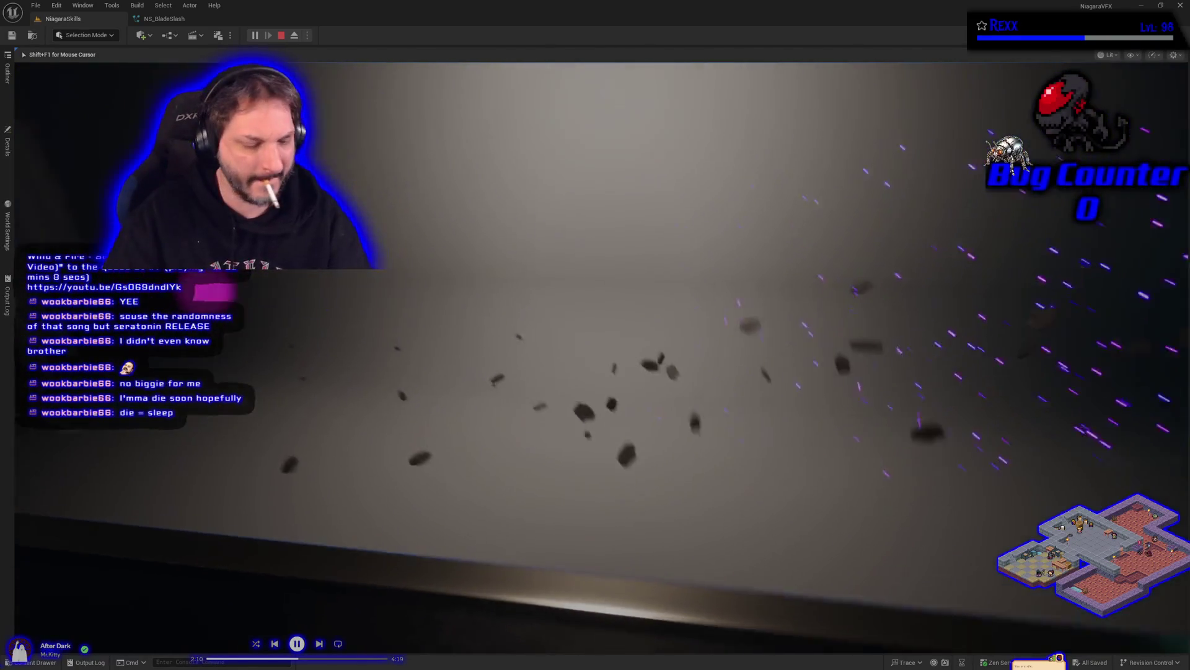
Stop, restart and resume the level play test, then end it and return to NS_BladeSlash.
{"action": "key", "text": "Escape"}
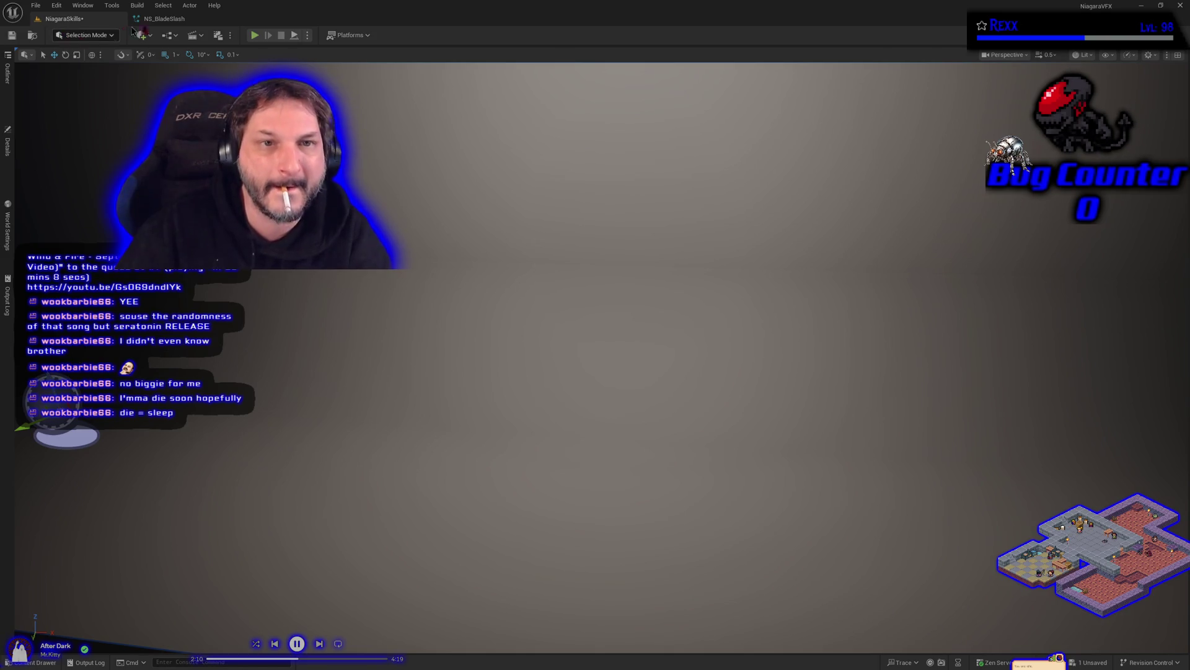
{"action": "left_click", "coordinate": [253, 36]}
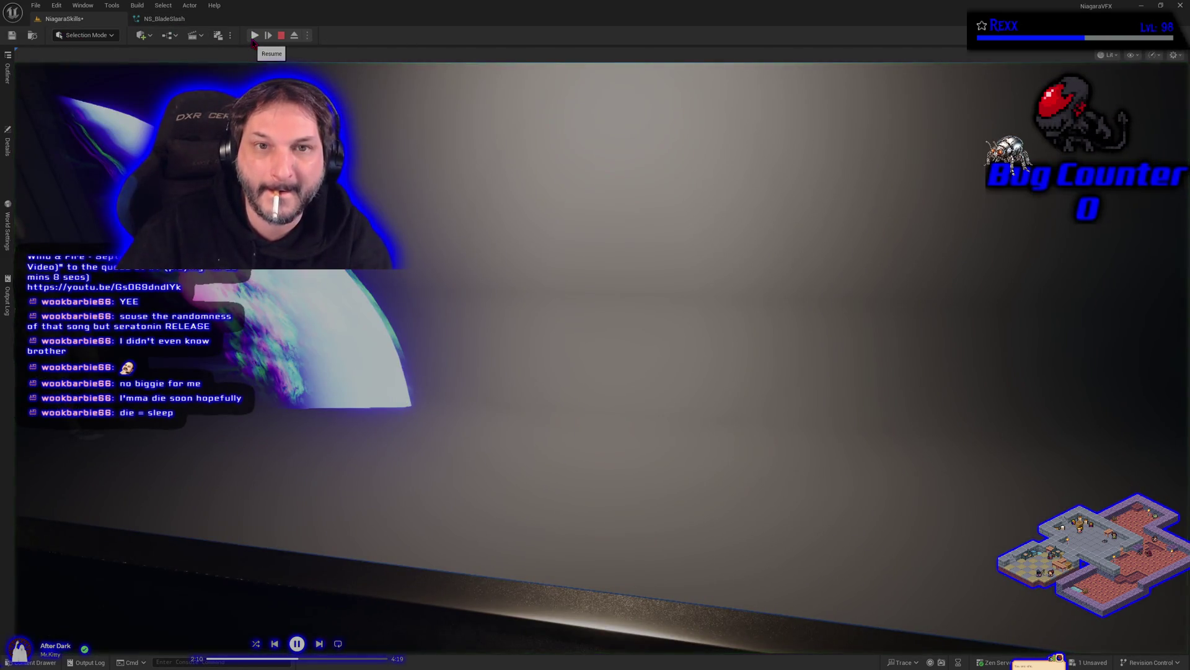
{"action": "left_click", "coordinate": [254, 36]}
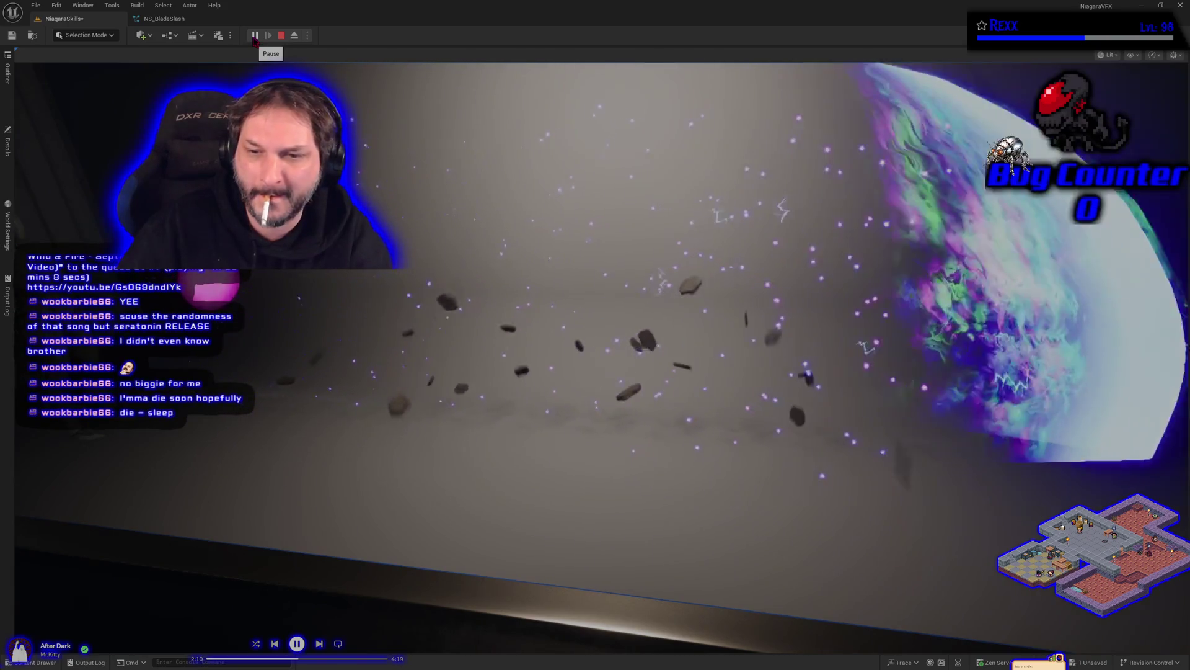
{"action": "left_click", "coordinate": [595, 335]}
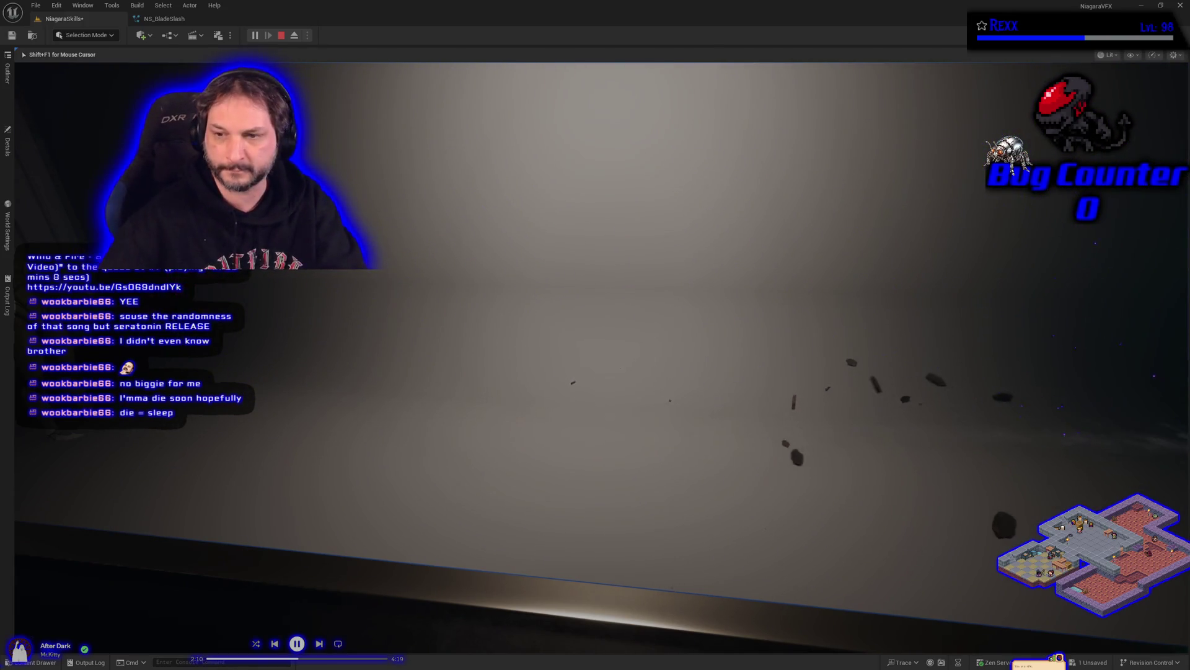
{"action": "key", "text": "Escape"}
{"action": "left_click", "coordinate": [166, 20]}
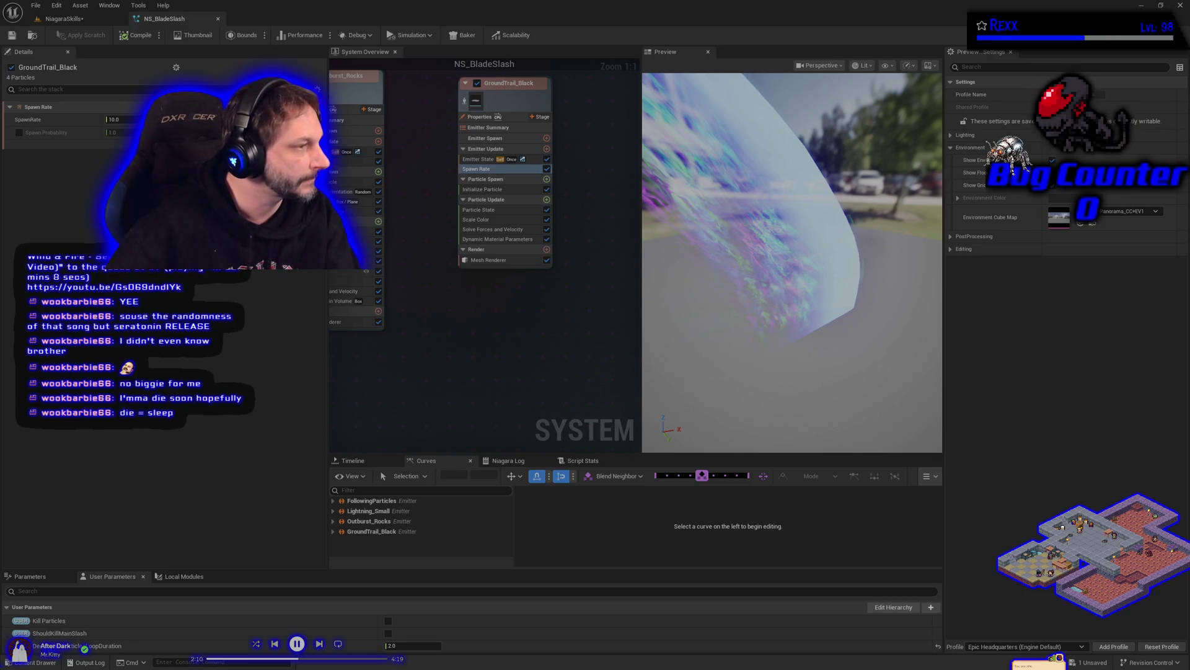
Set GroundTrail_Black's Initialize Particle Sprite Size Mode to Non-Uniform.
{"action": "left_click_drag", "start_coordinate": [339, 331], "coordinate": [322, 397]}
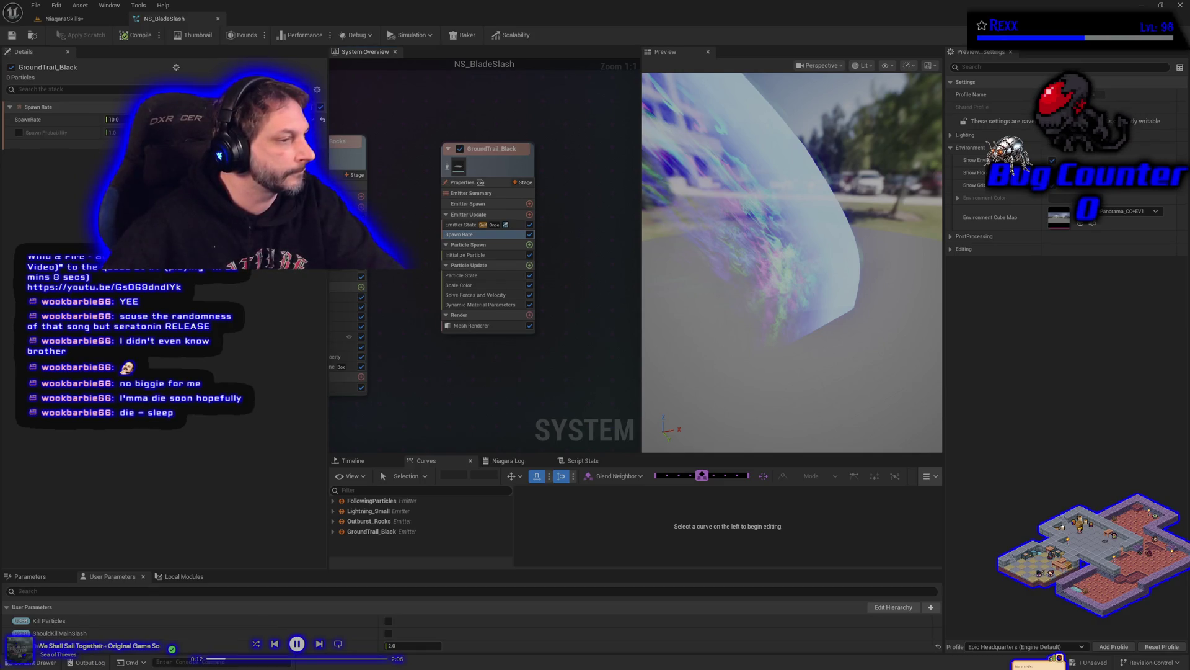
{"action": "left_click", "coordinate": [458, 255]}
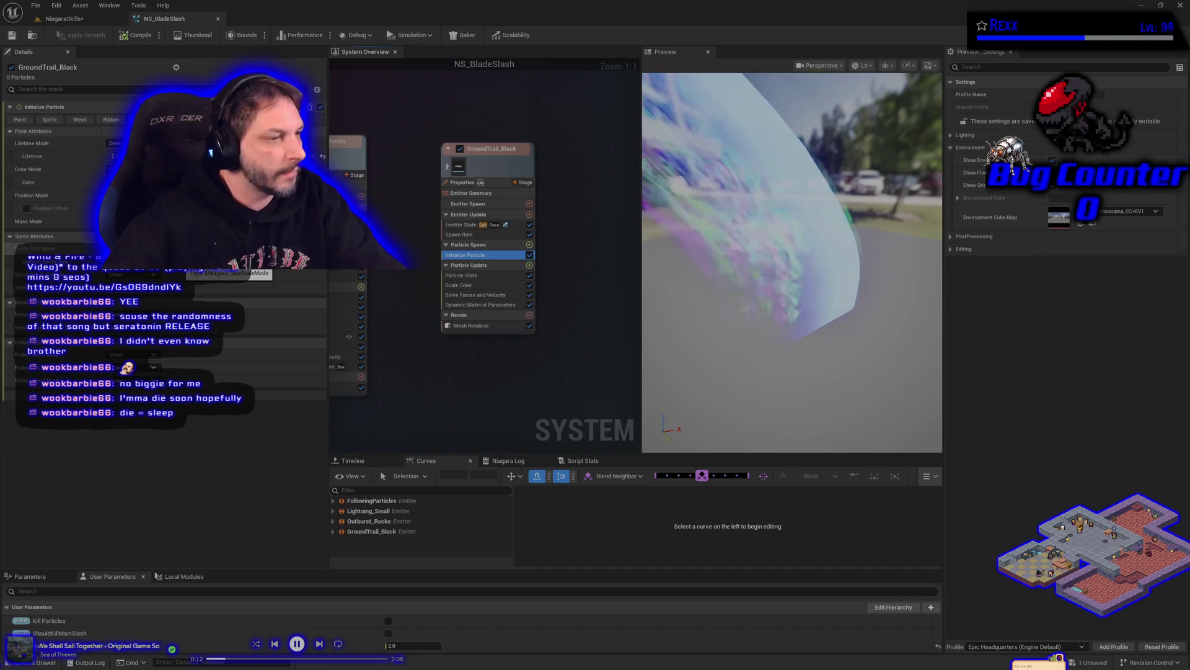
{"action": "left_click", "coordinate": [143, 366]}
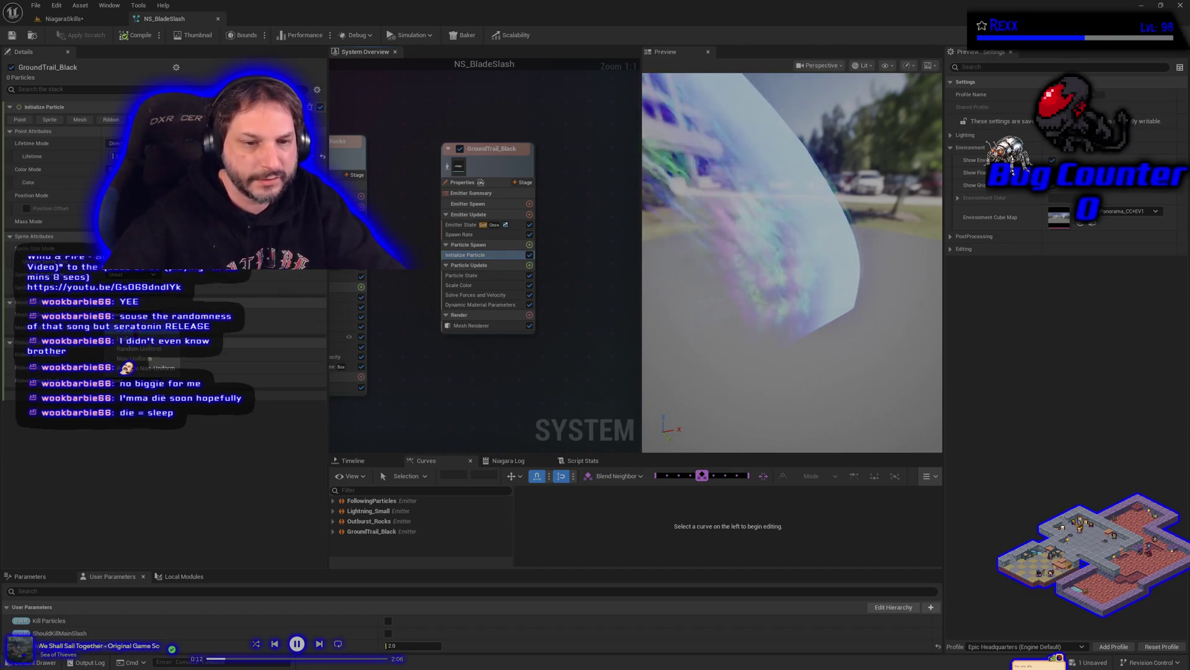
{"action": "left_click", "coordinate": [150, 359]}
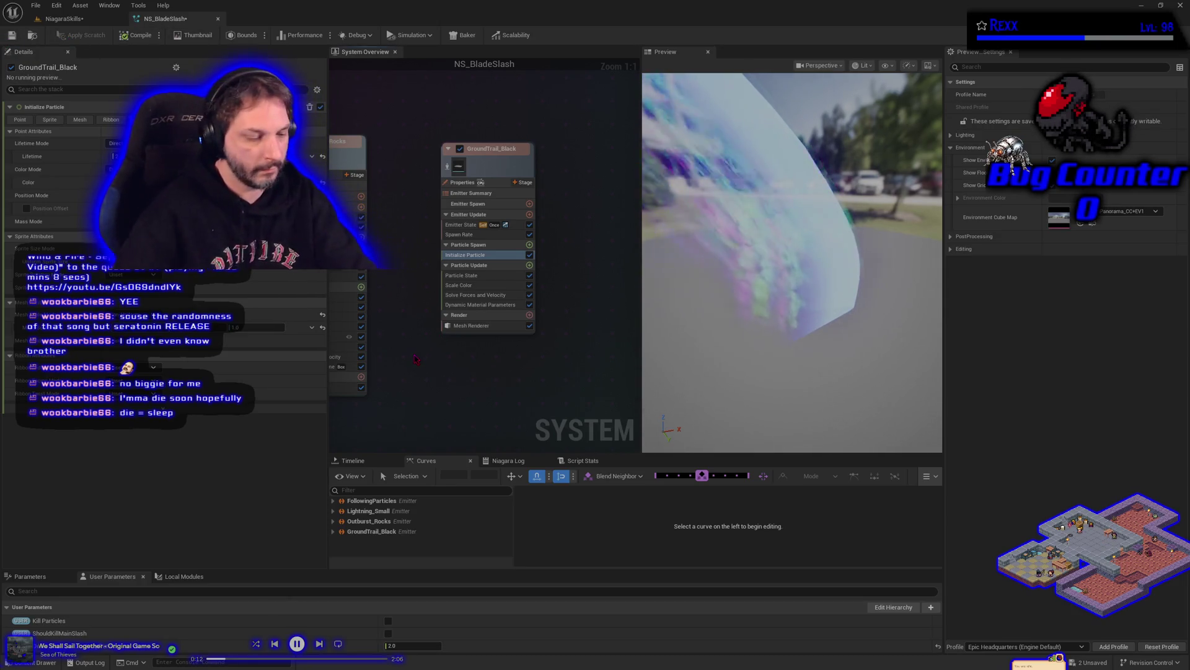
Save the modified assets and play the NiagaraSkills level to test them.
{"action": "key", "text": "ctrl+shift+s"}
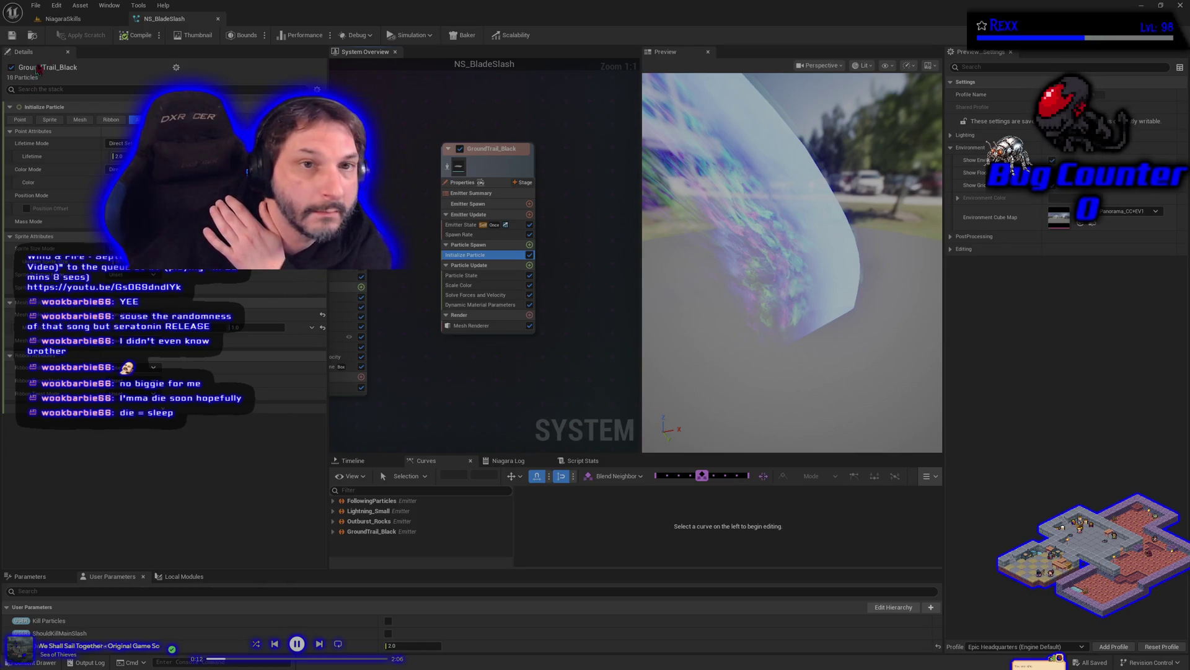
{"action": "left_click", "coordinate": [62, 19]}
{"action": "left_click", "coordinate": [253, 34]}
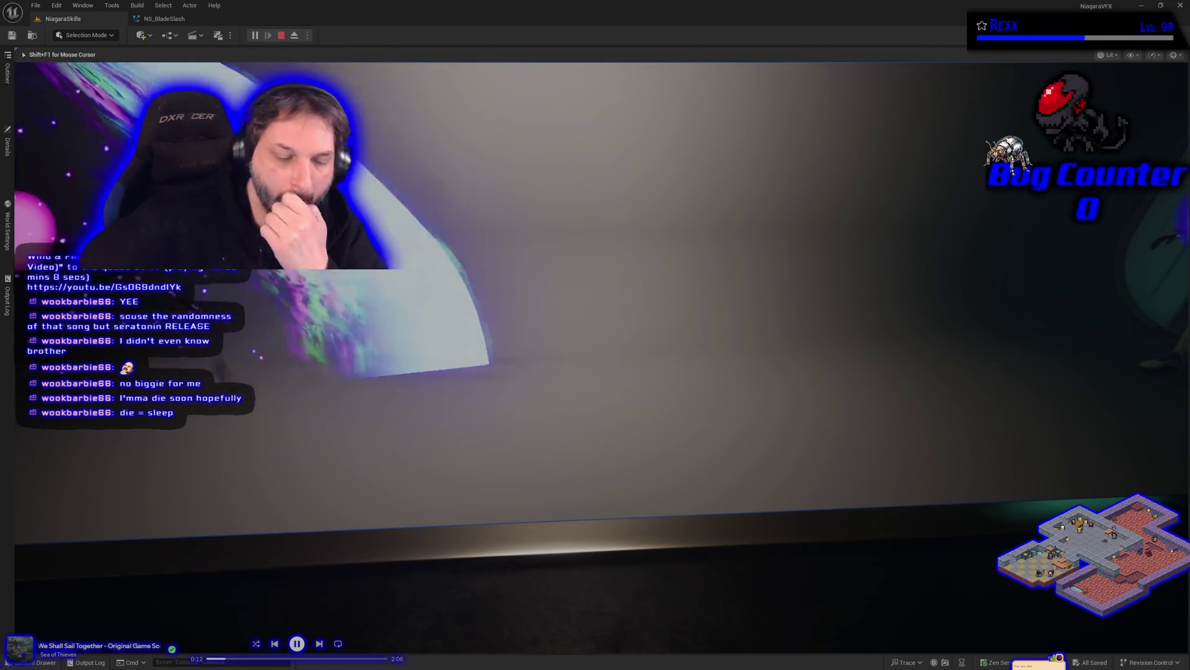
Stop the play test and go back to the NS_BladeSlash system.
{"action": "key", "text": "Escape"}
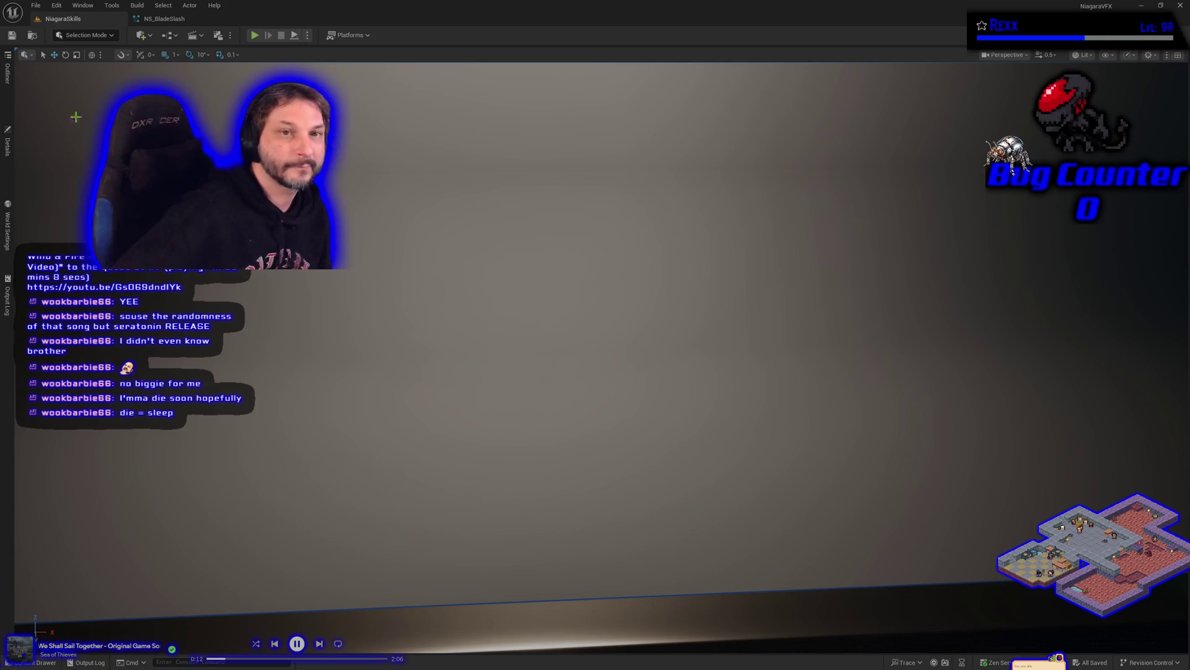
{"action": "left_click", "coordinate": [162, 18]}
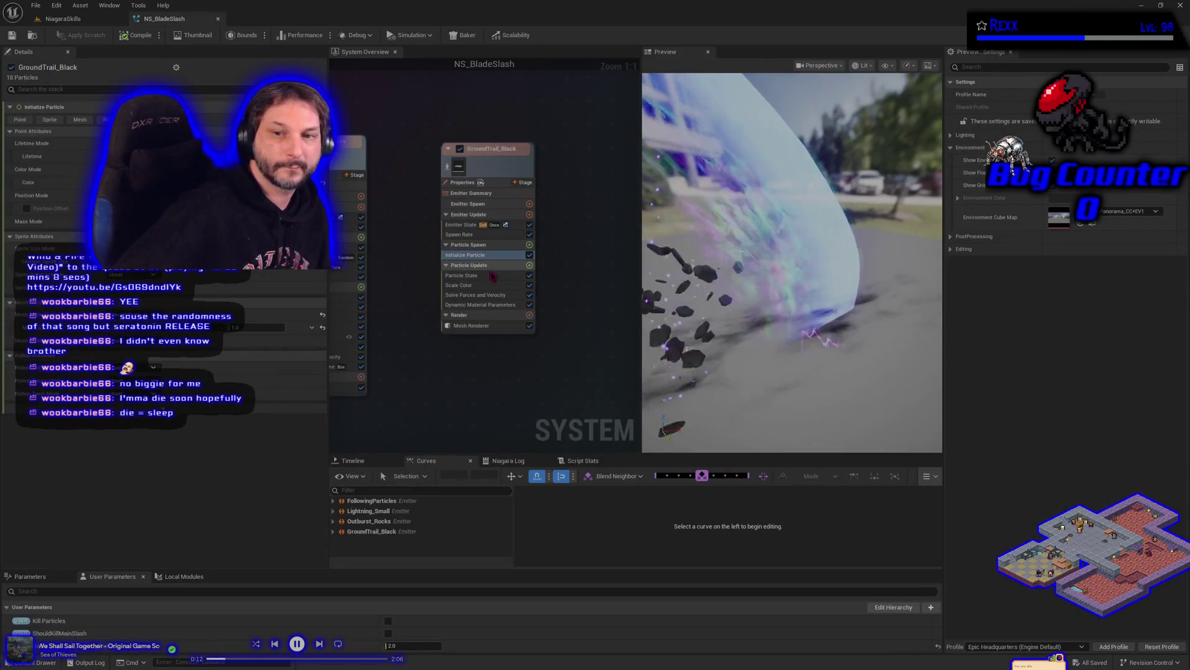
Edit GroundTrail_Black's spawn rate value and save the system.
{"action": "left_click", "coordinate": [462, 234]}
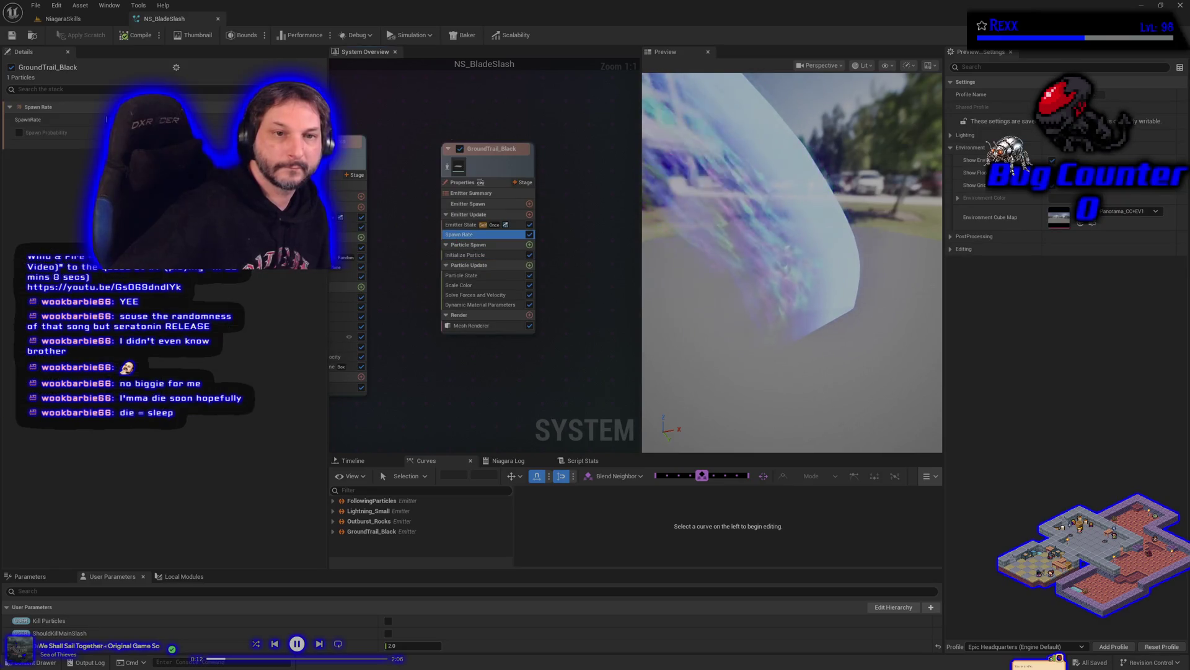
{"action": "left_click", "coordinate": [186, 119]}
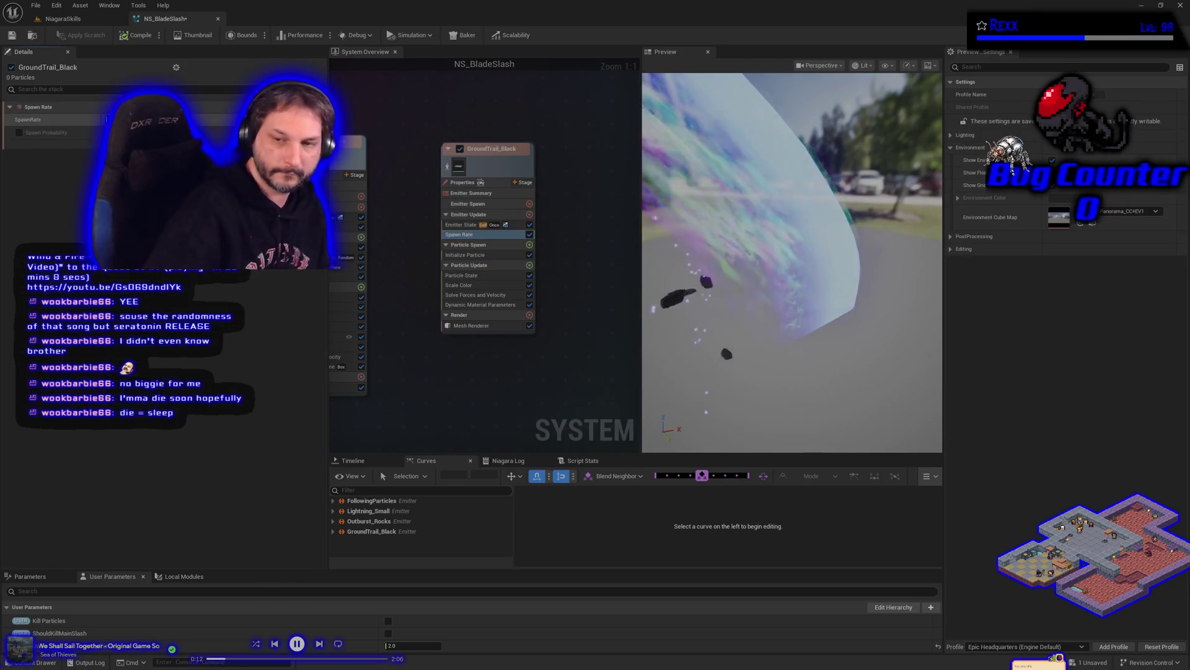
{"action": "left_click", "coordinate": [12, 36]}
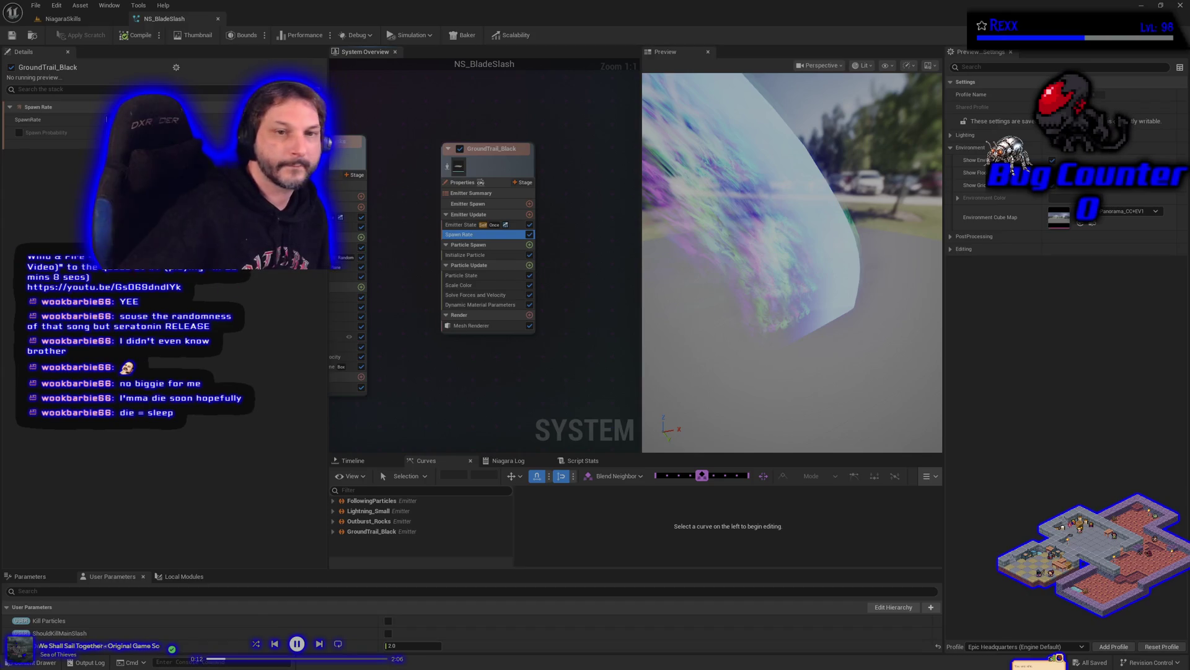
Give Initialize Particle a new colour, save NS_BladeSlash, and replay the NiagaraSkills level.
{"action": "left_click", "coordinate": [484, 255]}
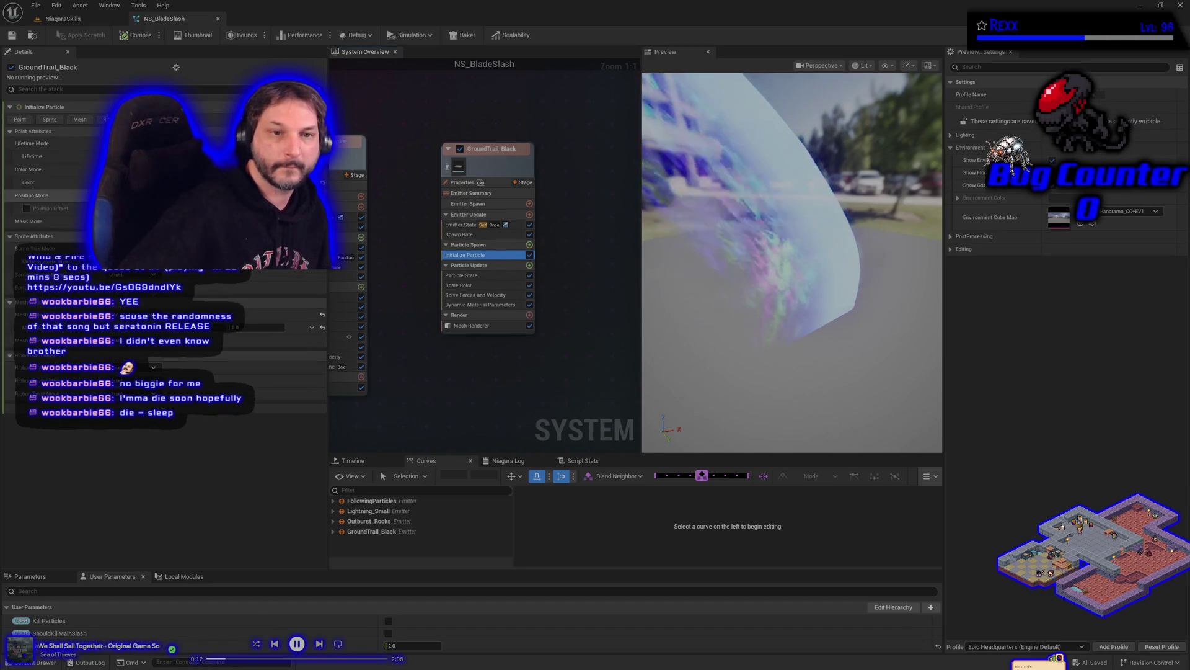
{"action": "left_click", "coordinate": [173, 182]}
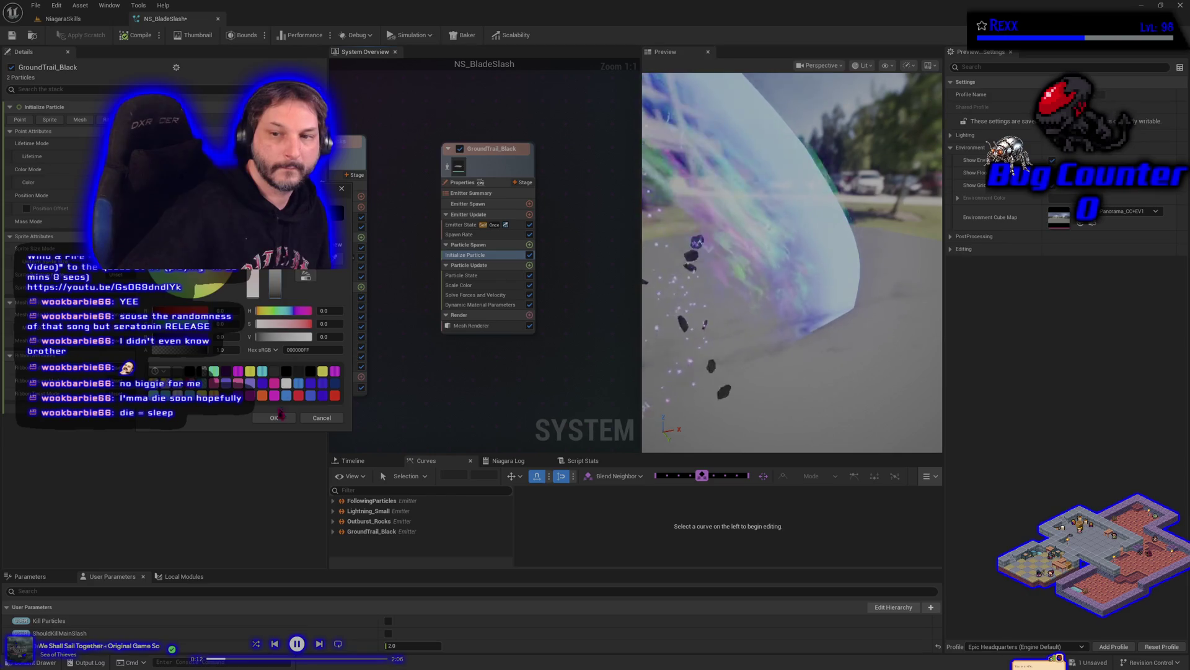
{"action": "left_click", "coordinate": [275, 417]}
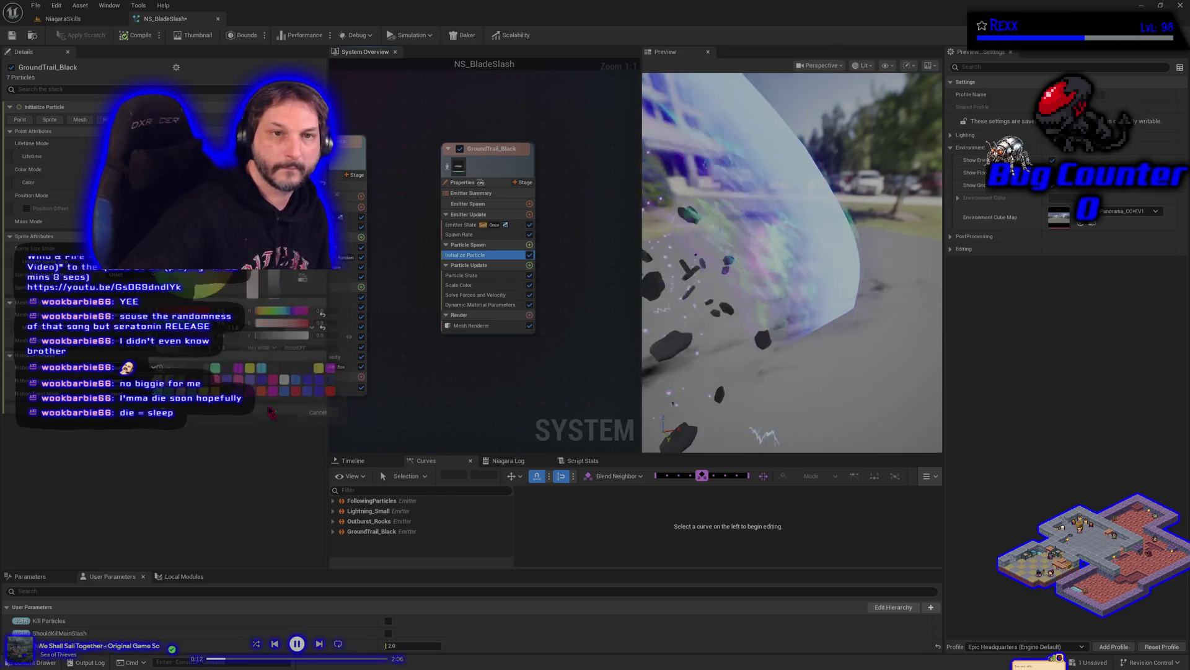
{"action": "left_click", "coordinate": [11, 35]}
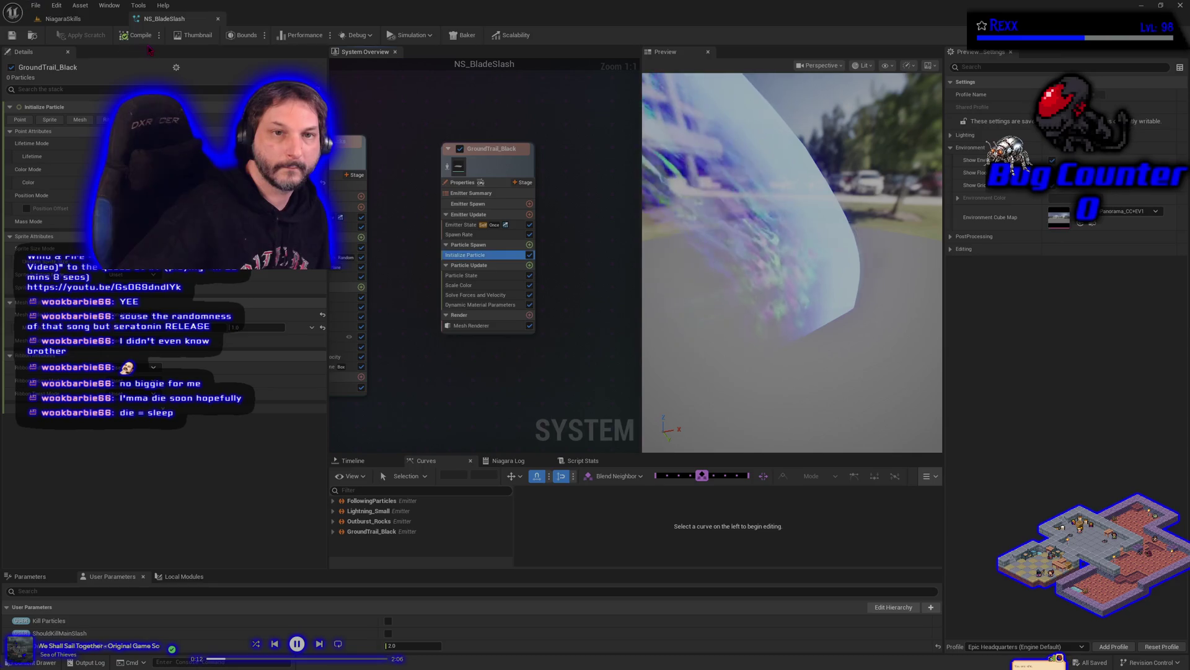
{"action": "key", "text": "ctrl+Tab"}
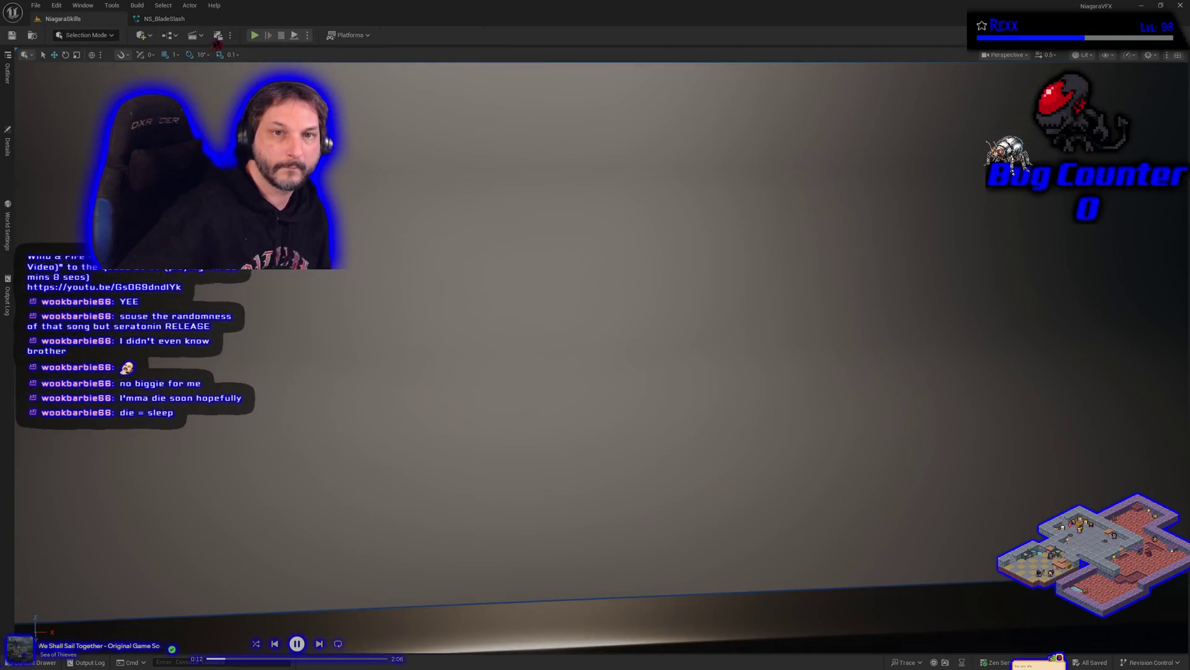
{"action": "left_click", "coordinate": [254, 35]}
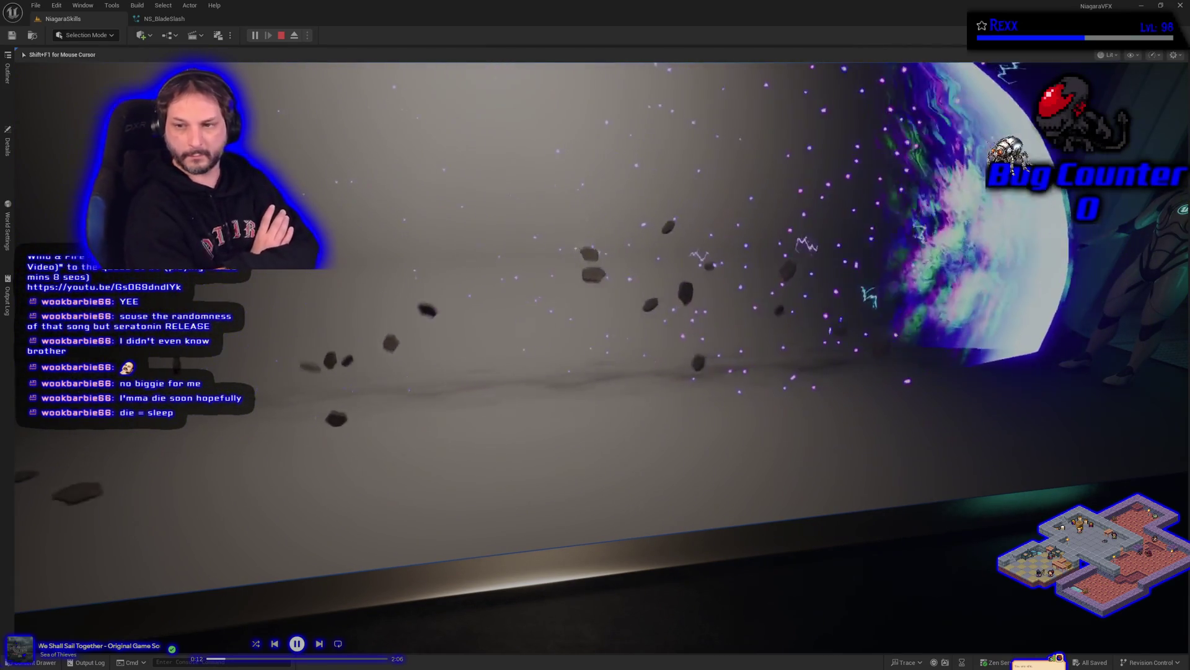
{"action": "key", "text": "Escape"}
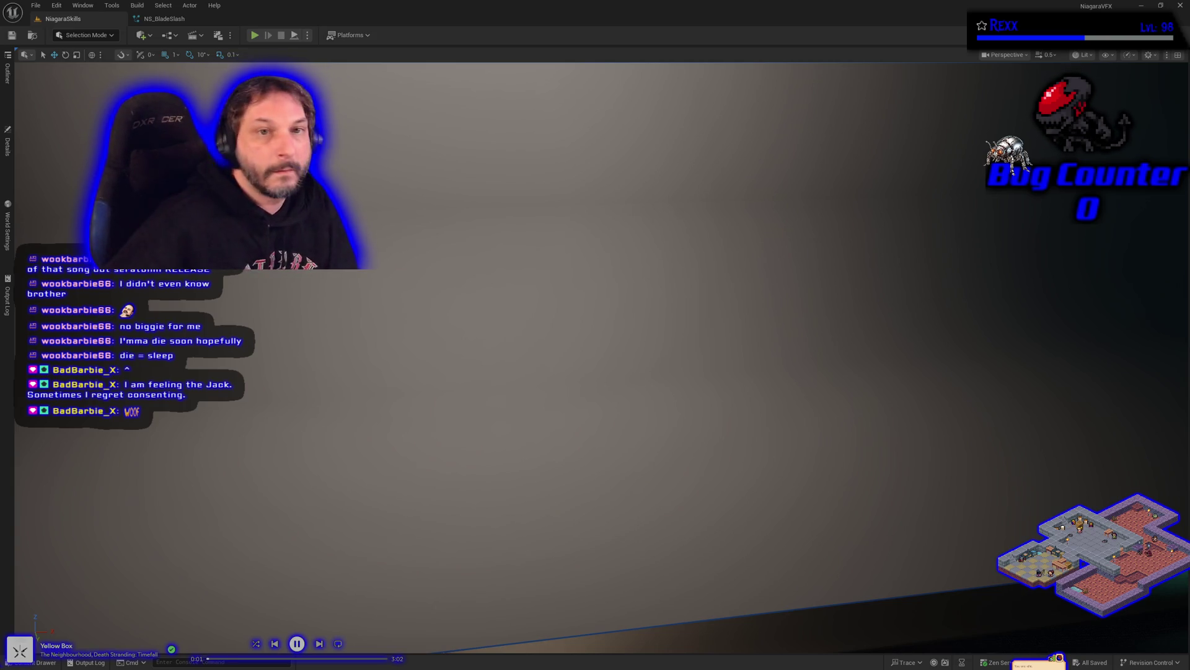
Switch to the NS_BladeSlash Niagara system tab.
{"action": "left_click", "coordinate": [164, 18]}
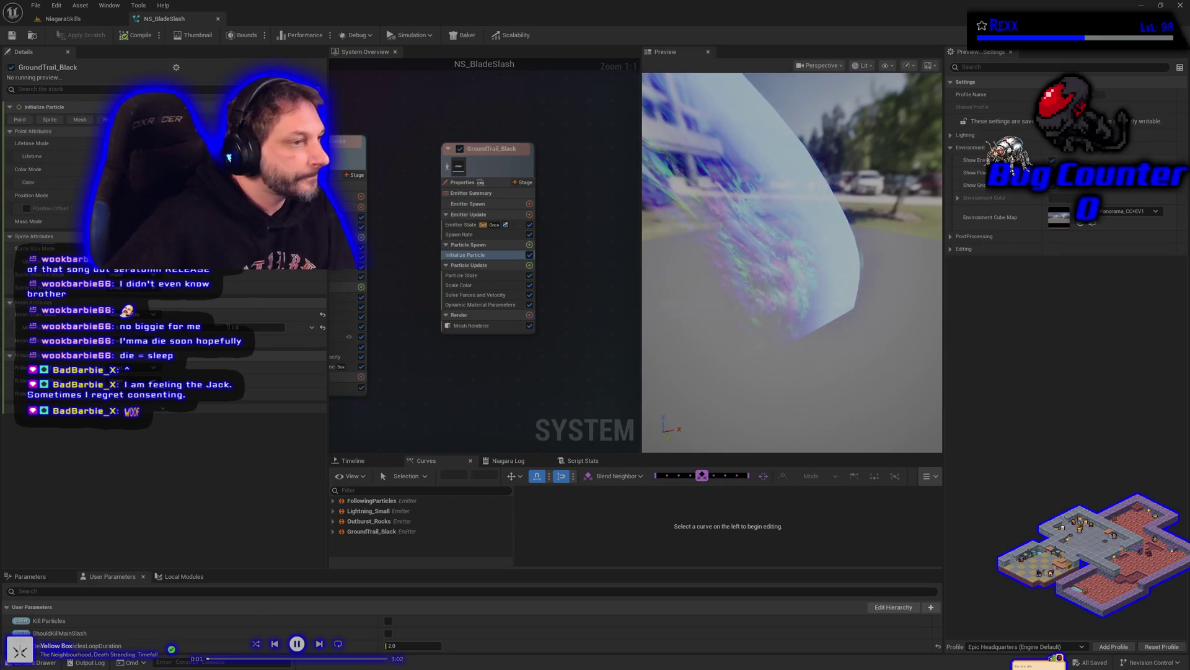
Turn on position offset for GroundTrail_Black, save NS_BladeSlash, and show its Dynamic Material Parameters.
{"action": "left_click", "coordinate": [27, 208]}
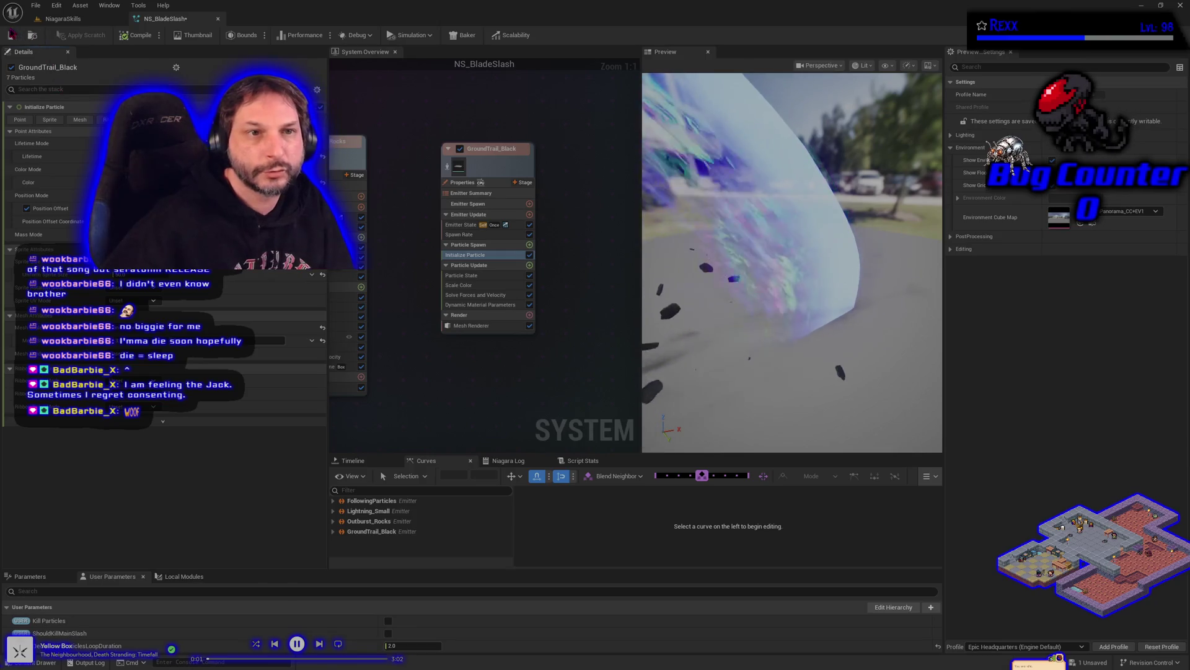
{"action": "left_click", "coordinate": [13, 34]}
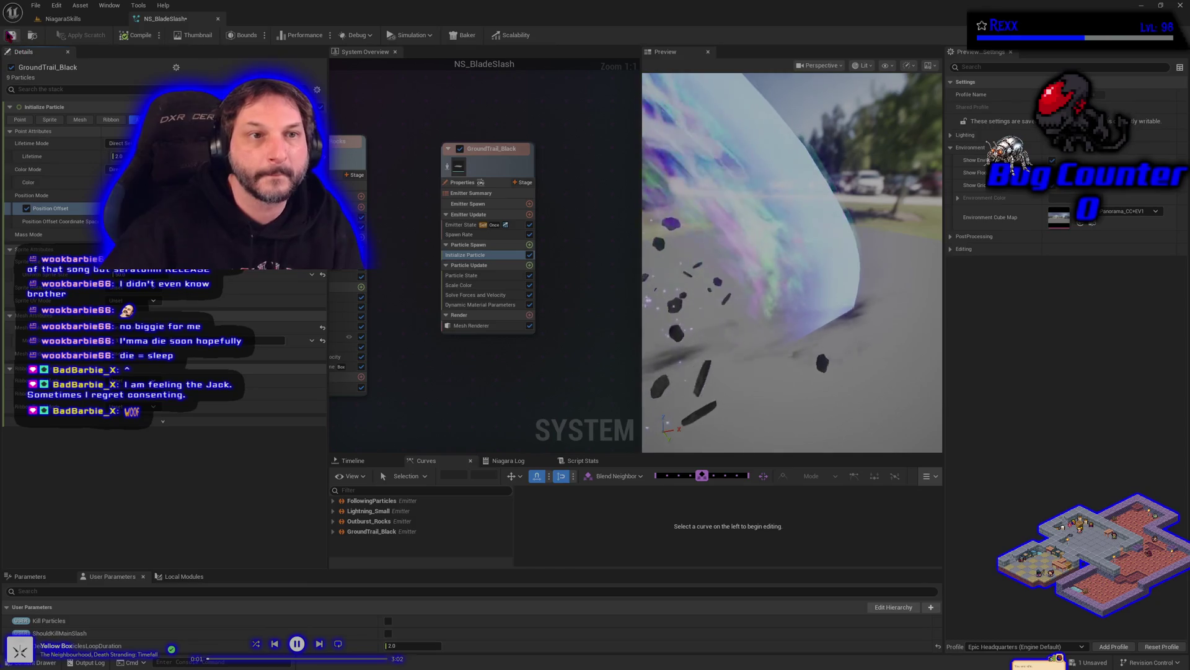
{"action": "left_click", "coordinate": [11, 35]}
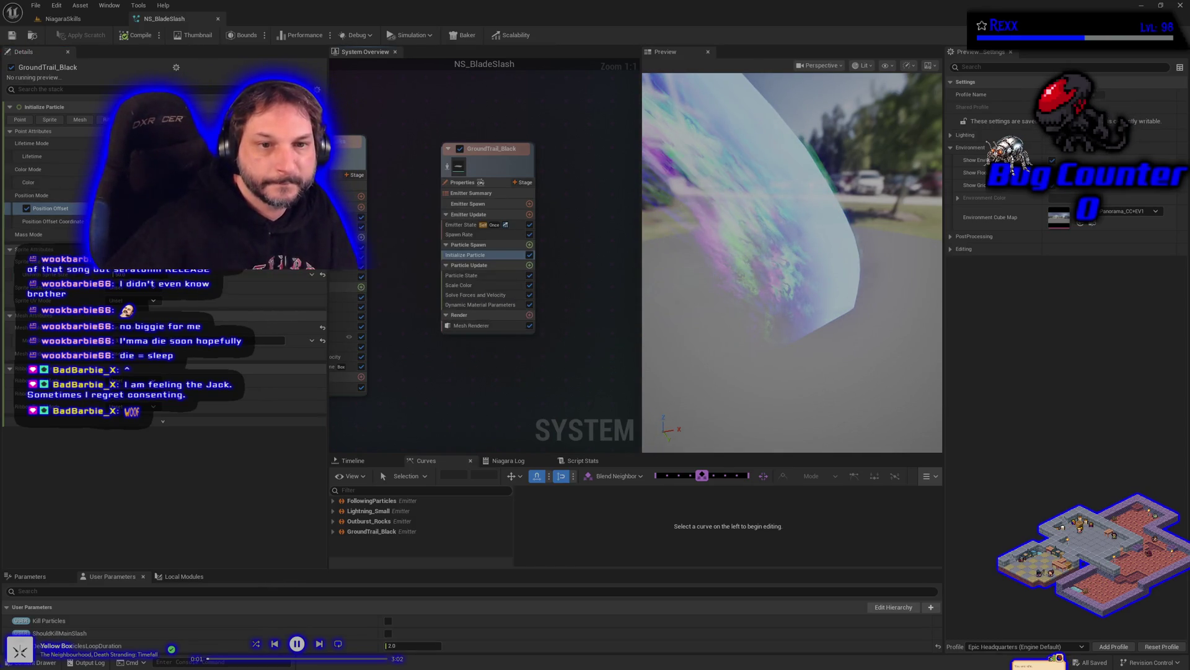
{"action": "mouse_move", "coordinate": [133, 196]}
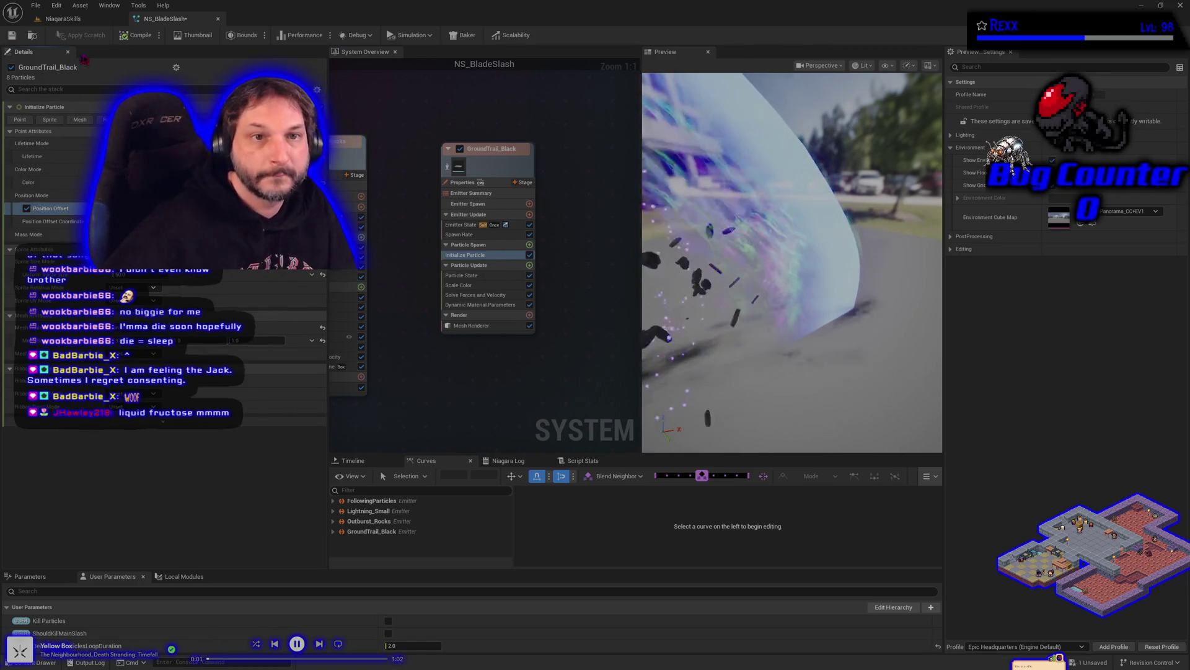
{"action": "left_click", "coordinate": [12, 36]}
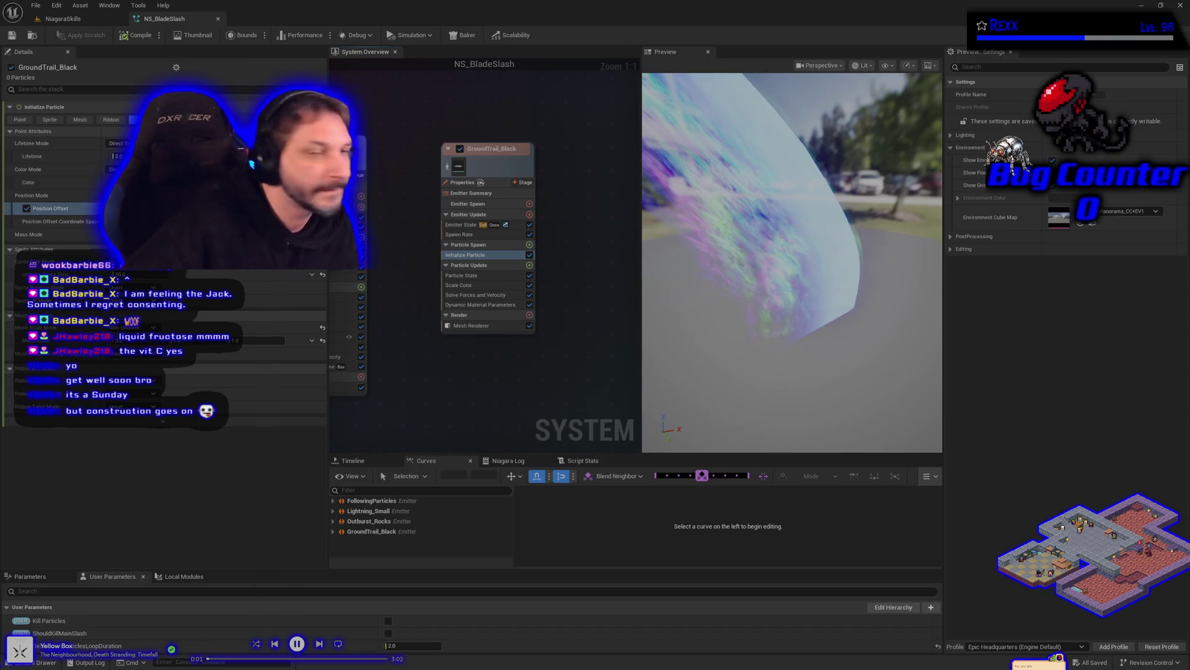
{"action": "left_click", "coordinate": [467, 304]}
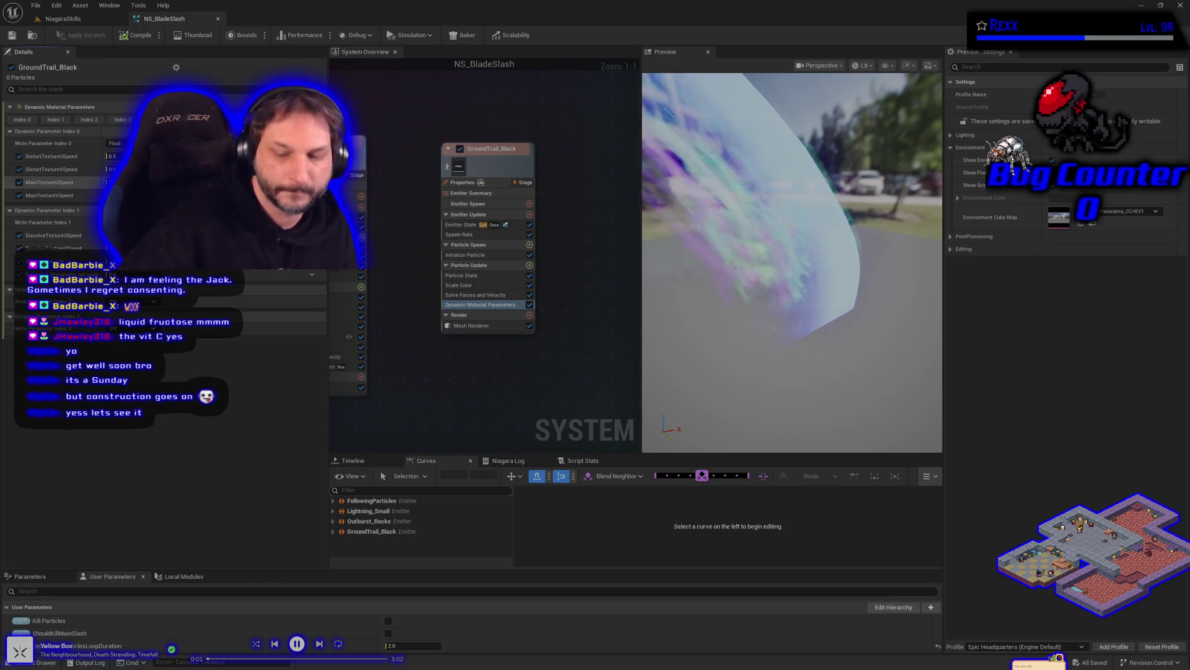
Set GroundTrail_Black's DistortTextureUSpeed to 0.1 and save NS_BladeSlash.
{"action": "left_click", "coordinate": [55, 156]}
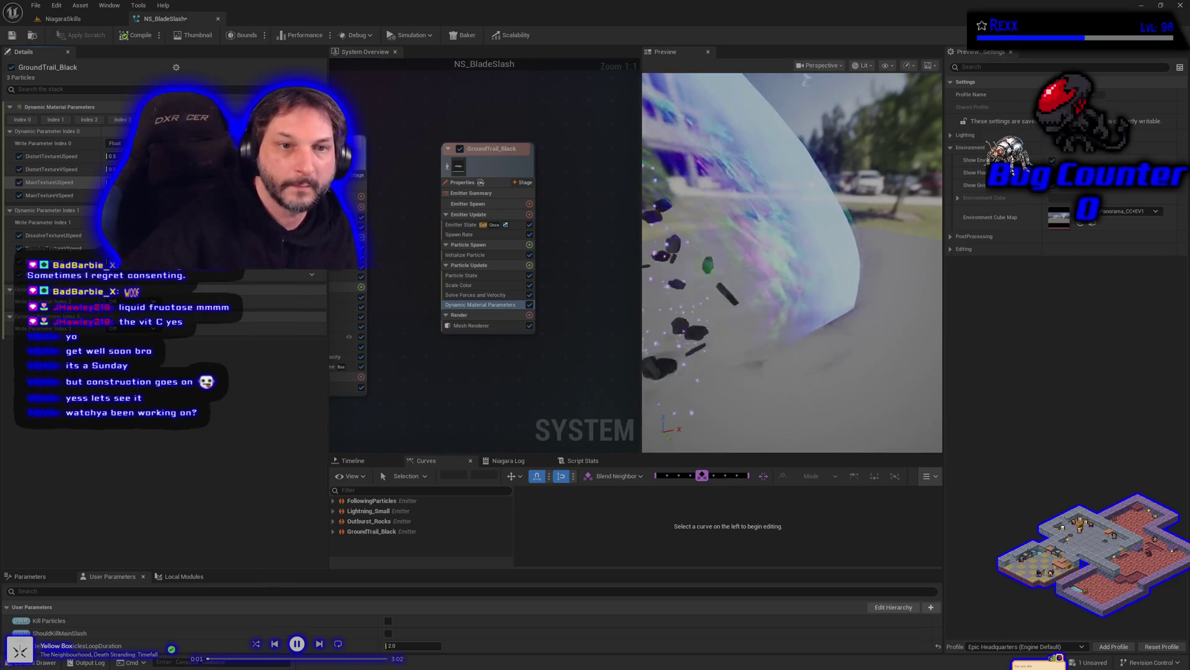
{"action": "left_click", "coordinate": [112, 157]}
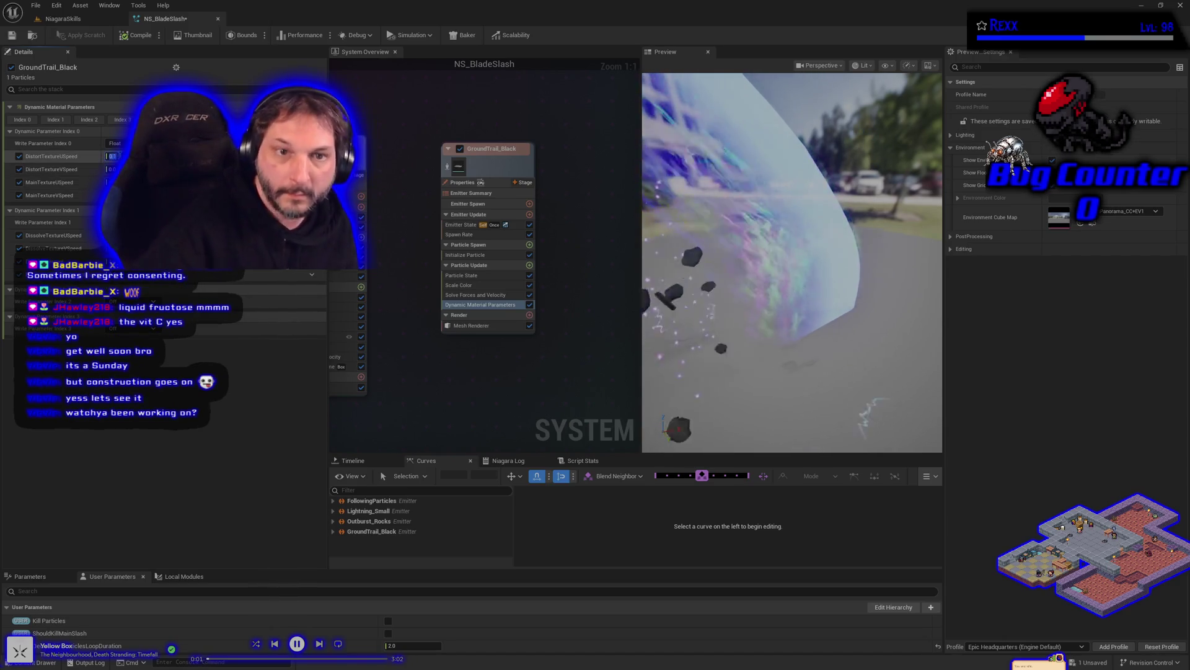
{"action": "type", "text": "0.1"}
{"action": "key", "text": "Return"}
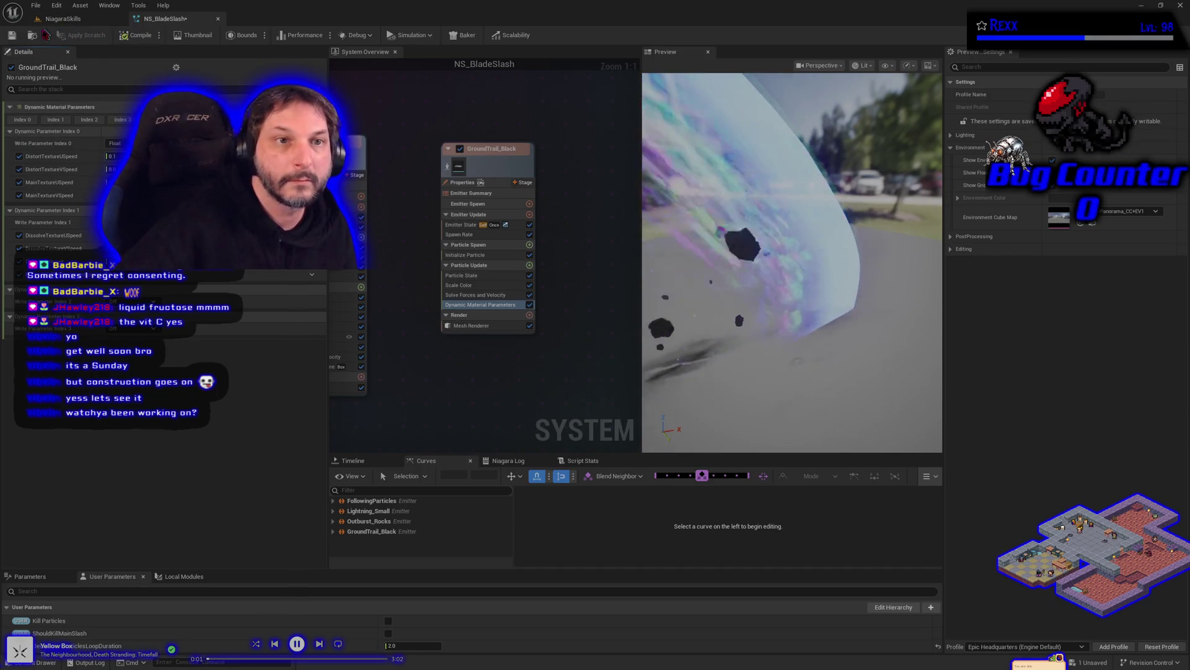
{"action": "left_click", "coordinate": [12, 35]}
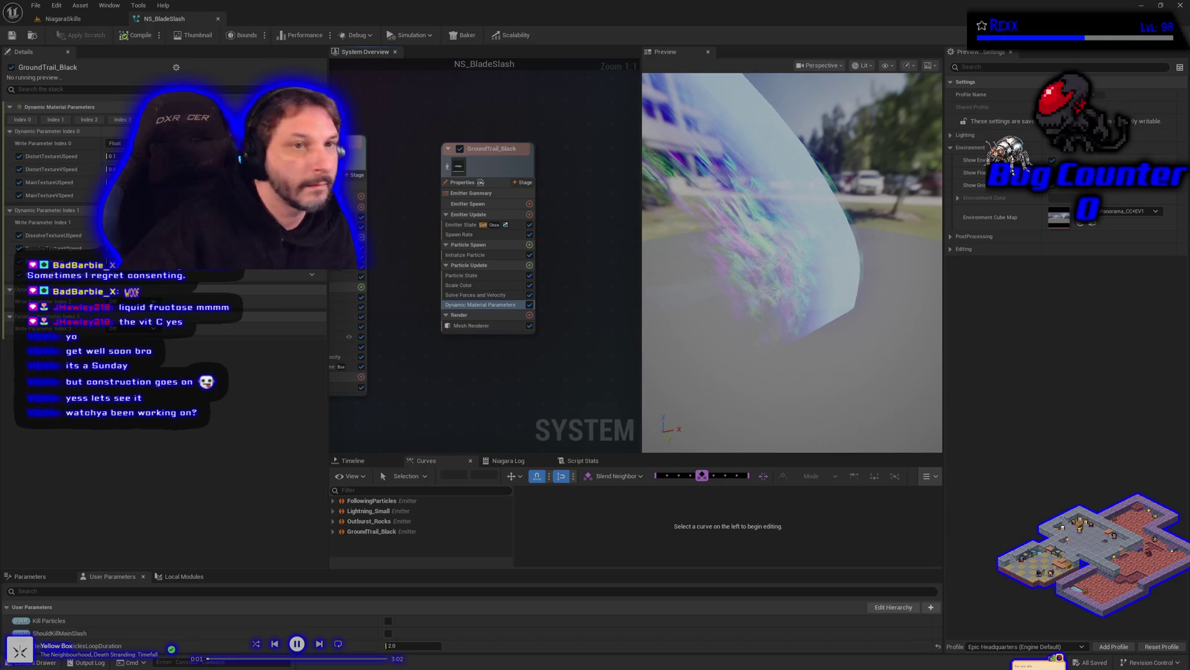
Play the NiagaraSkills level to watch the blade slash, then return to NS_BladeSlash.
{"action": "left_click", "coordinate": [62, 19]}
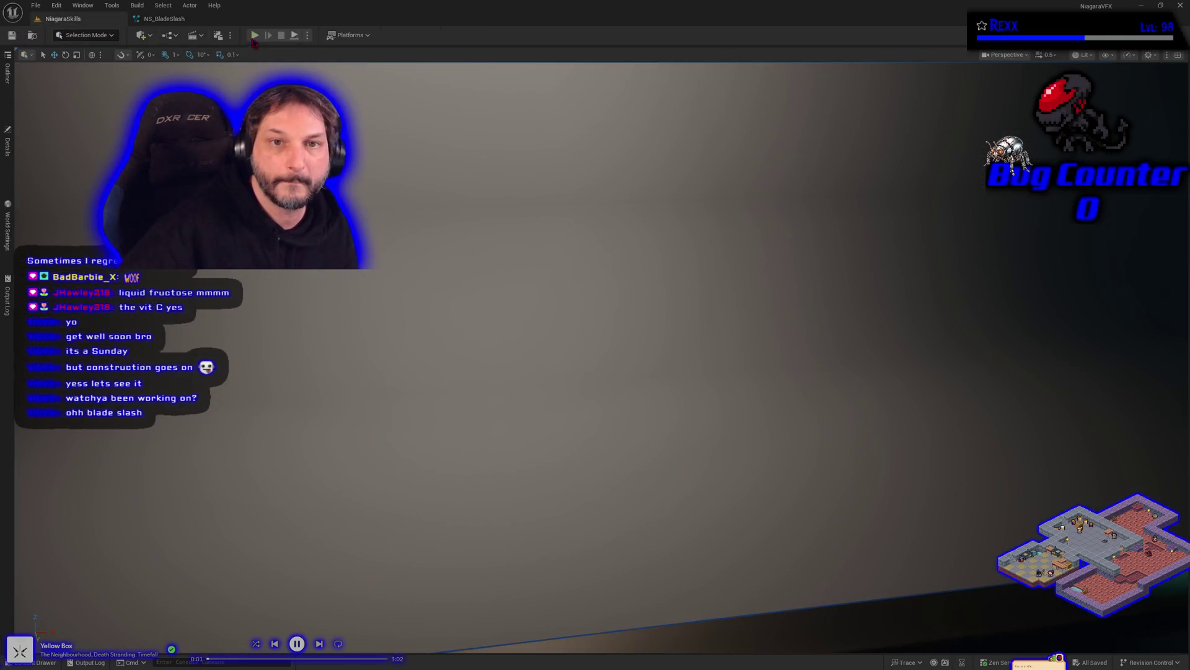
{"action": "left_click", "coordinate": [254, 36]}
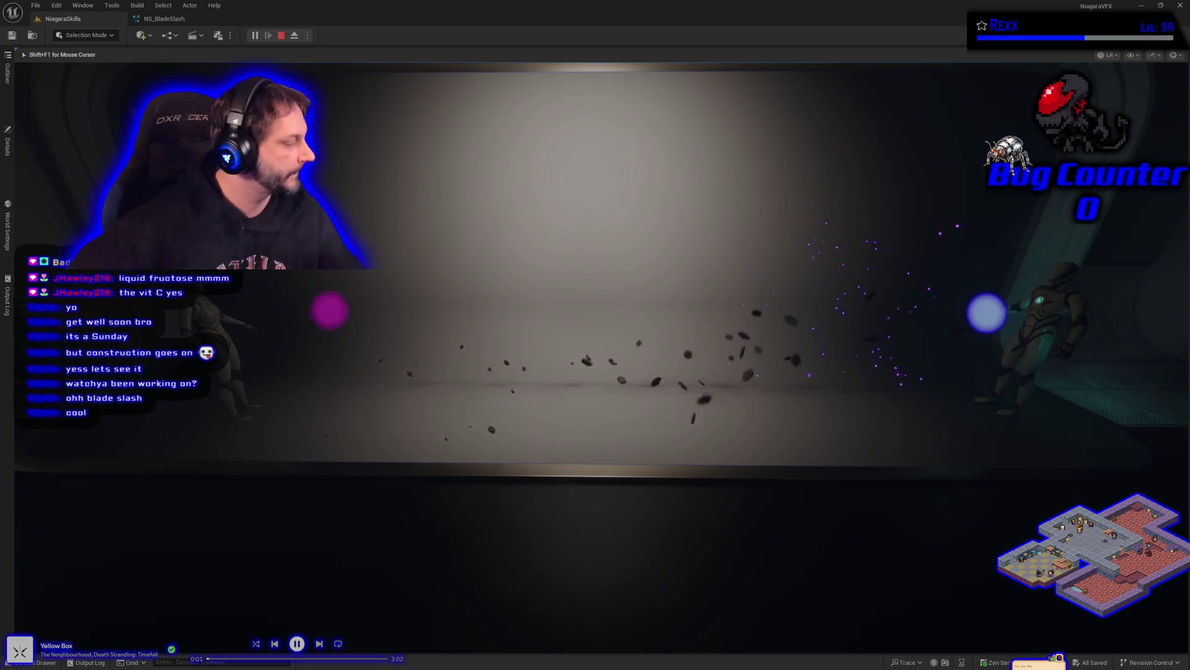
{"action": "key", "text": "Escape"}
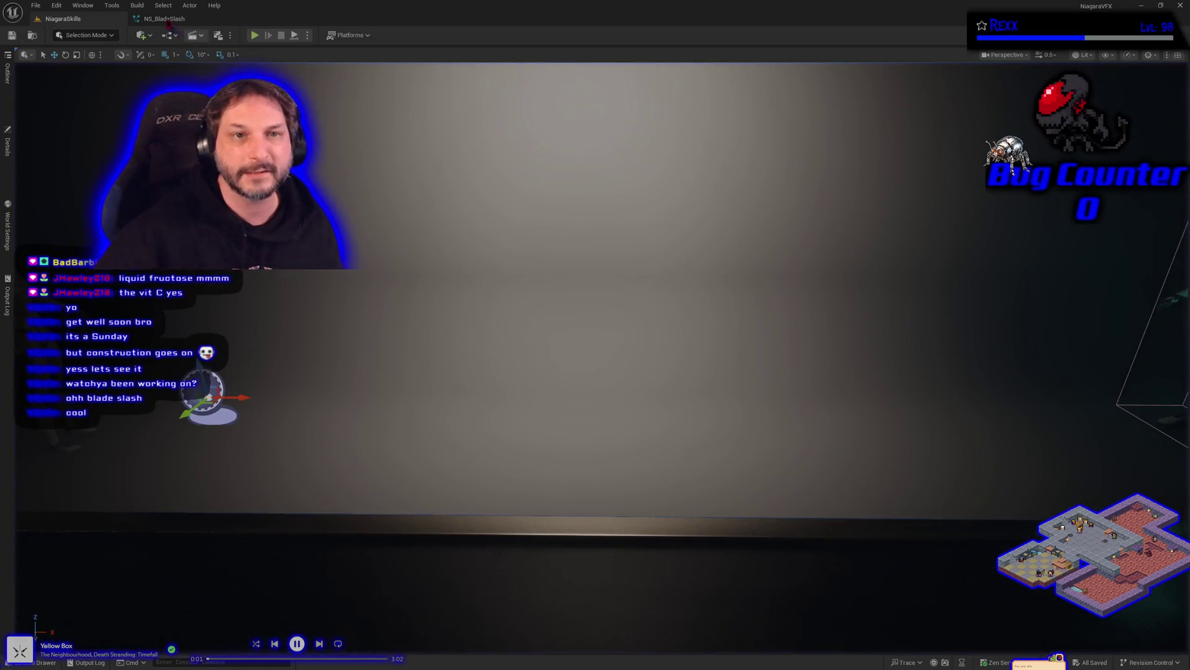
{"action": "left_click", "coordinate": [166, 20]}
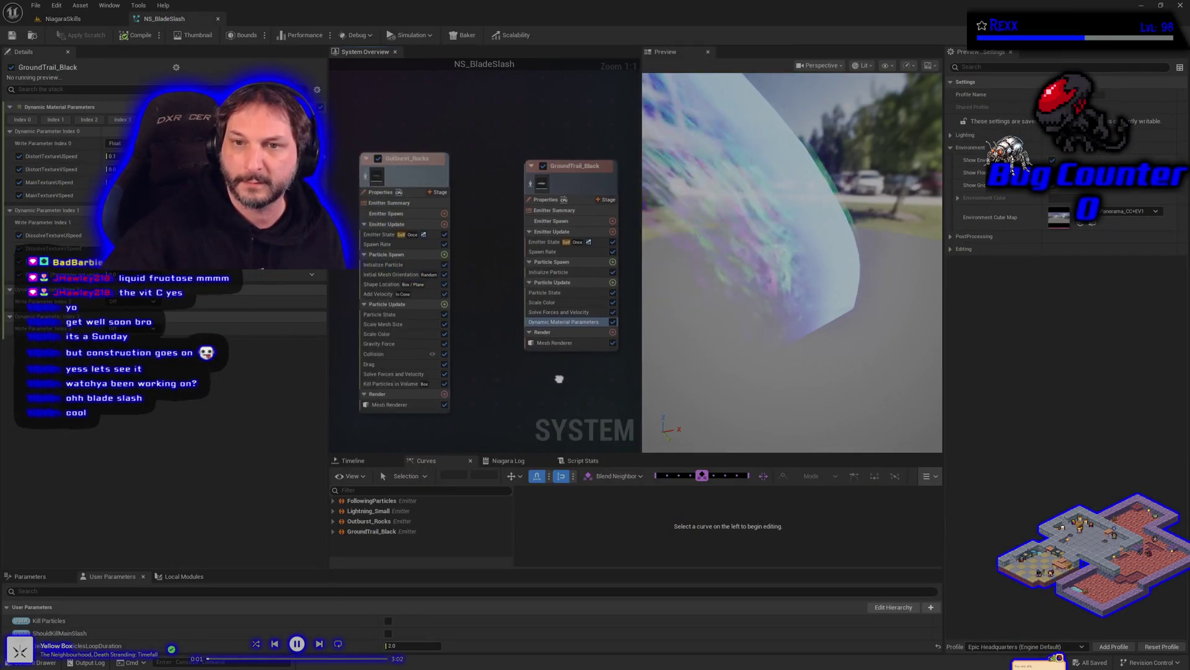
Disable the Main_Slash_Purple_Variation001 emitter in the System Overview and recompile NS_BladeSlash.
{"action": "scroll", "coordinate": [559, 378], "scroll_direction": "down", "scroll_amount": 4}
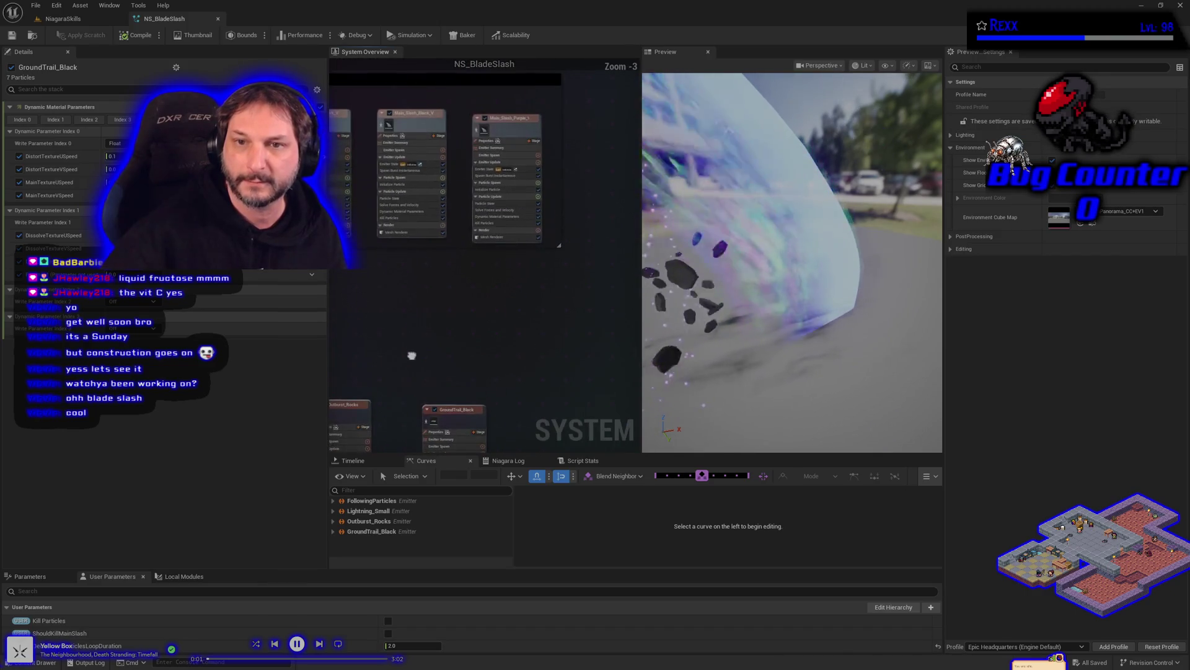
{"action": "mouse_move", "coordinate": [412, 355]}
{"action": "left_mouse_down"}
{"action": "mouse_move", "coordinate": [539, 343]}
{"action": "mouse_move", "coordinate": [519, 324]}
{"action": "mouse_move", "coordinate": [603, 316]}
{"action": "left_mouse_up"}
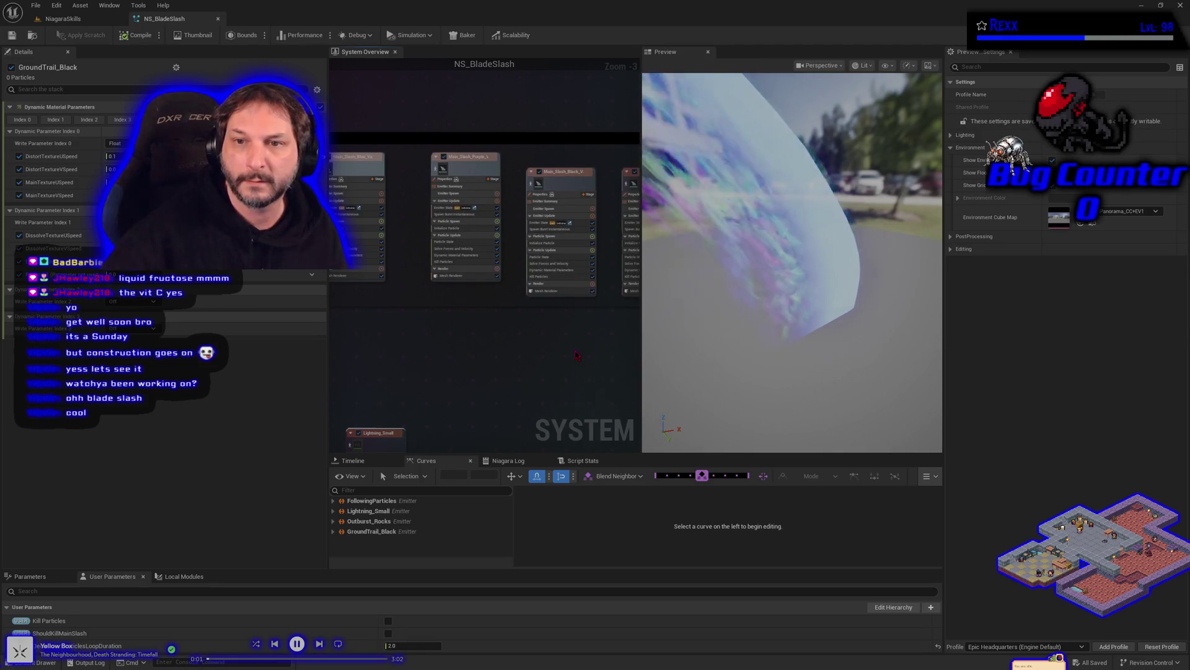
{"action": "left_click_drag", "start_coordinate": [576, 355], "coordinate": [492, 364]}
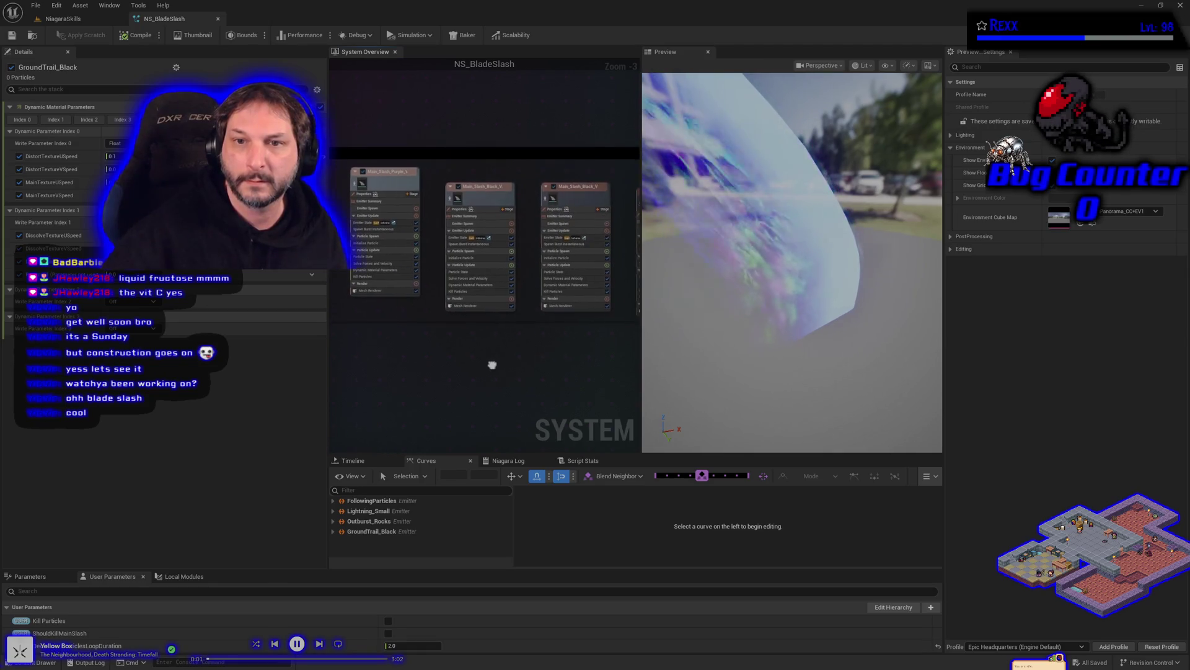
{"action": "left_click", "coordinate": [372, 243]}
{"action": "left_click_drag", "start_coordinate": [433, 361], "coordinate": [370, 388]}
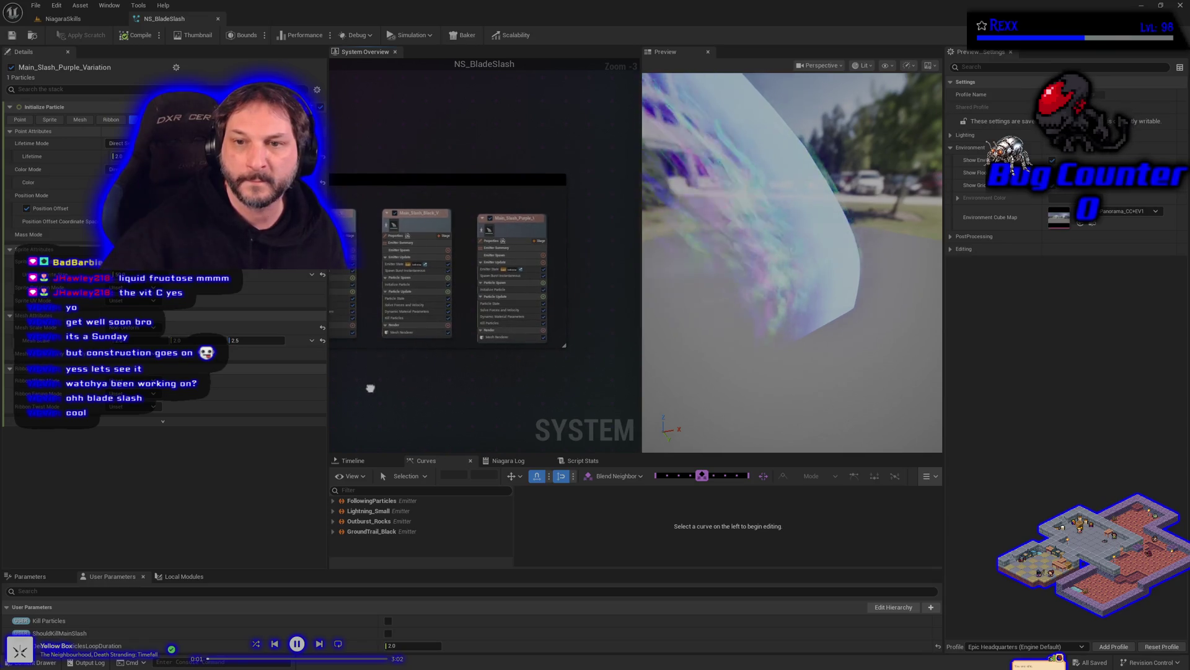
{"action": "left_click", "coordinate": [486, 289]}
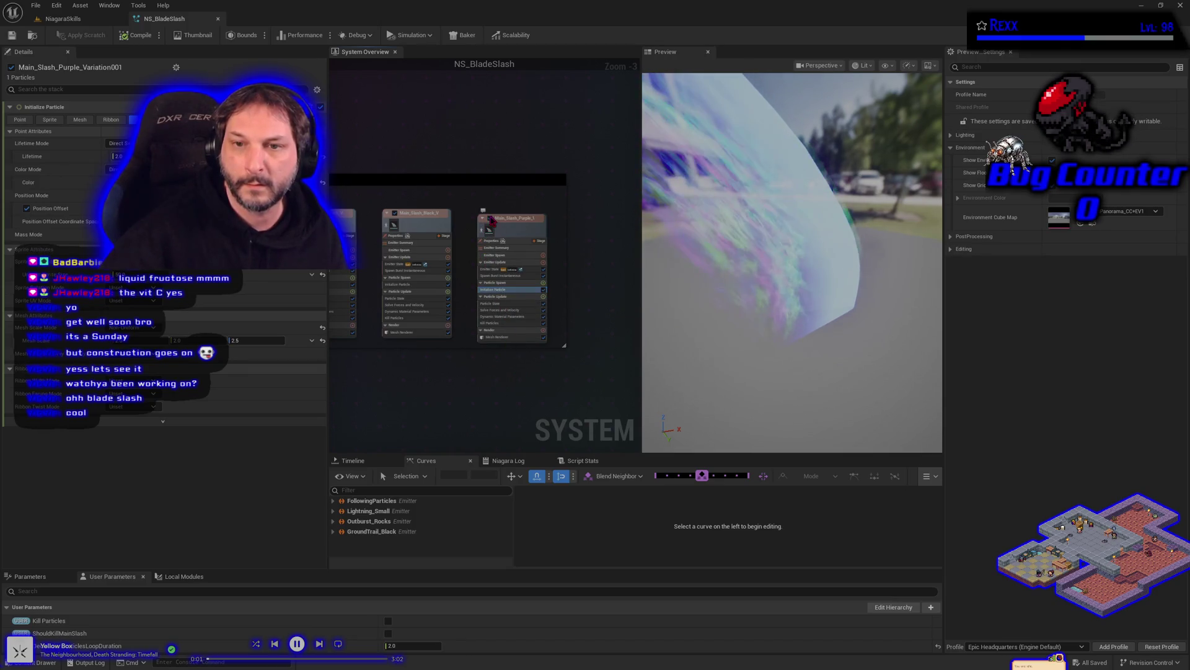
{"action": "left_click", "coordinate": [488, 219]}
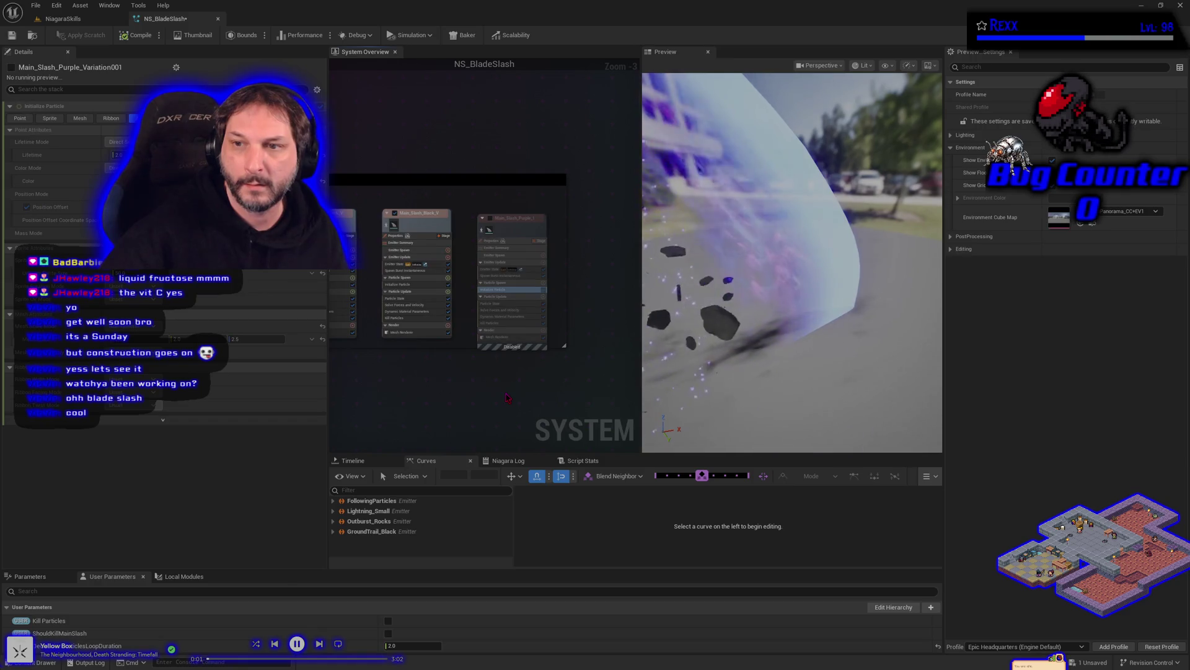
{"action": "left_click", "coordinate": [123, 36]}
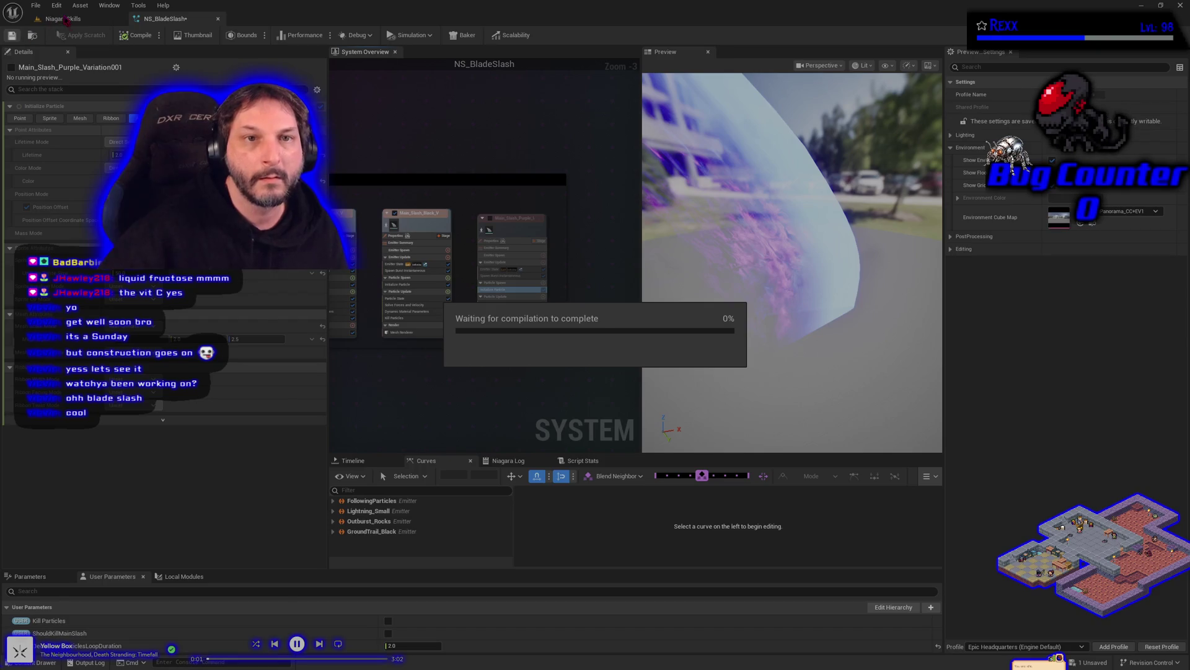
Play-test the slash with the purple variation disabled, then go back to NS_BladeSlash.
{"action": "left_click", "coordinate": [65, 20]}
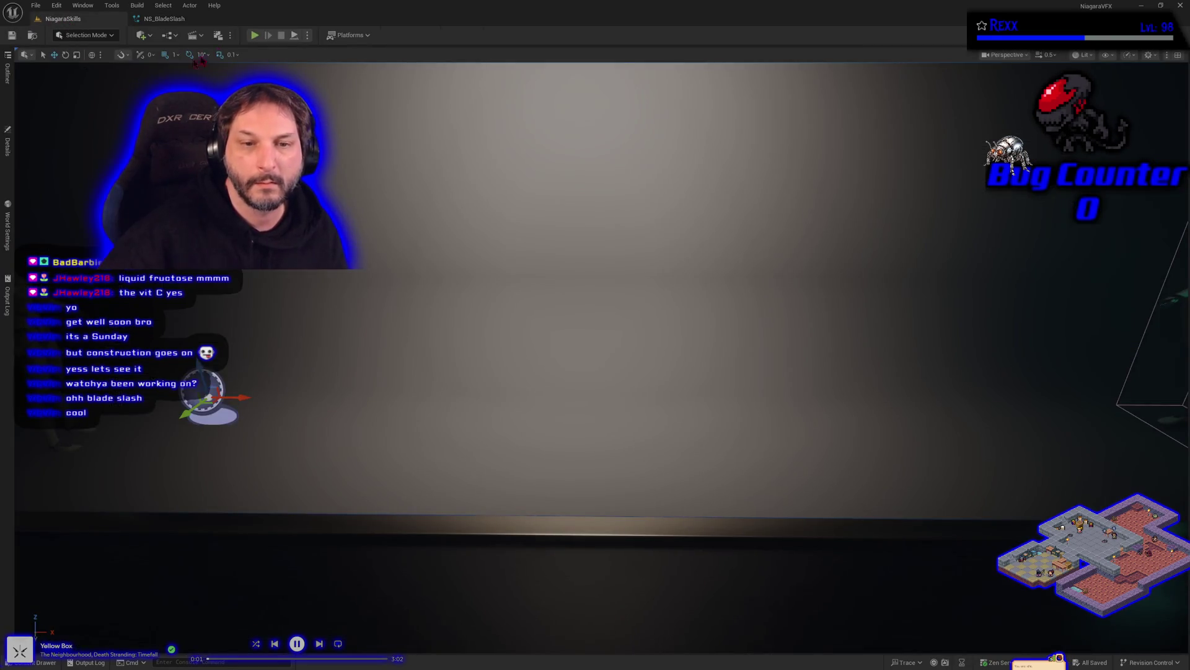
{"action": "left_click", "coordinate": [255, 35]}
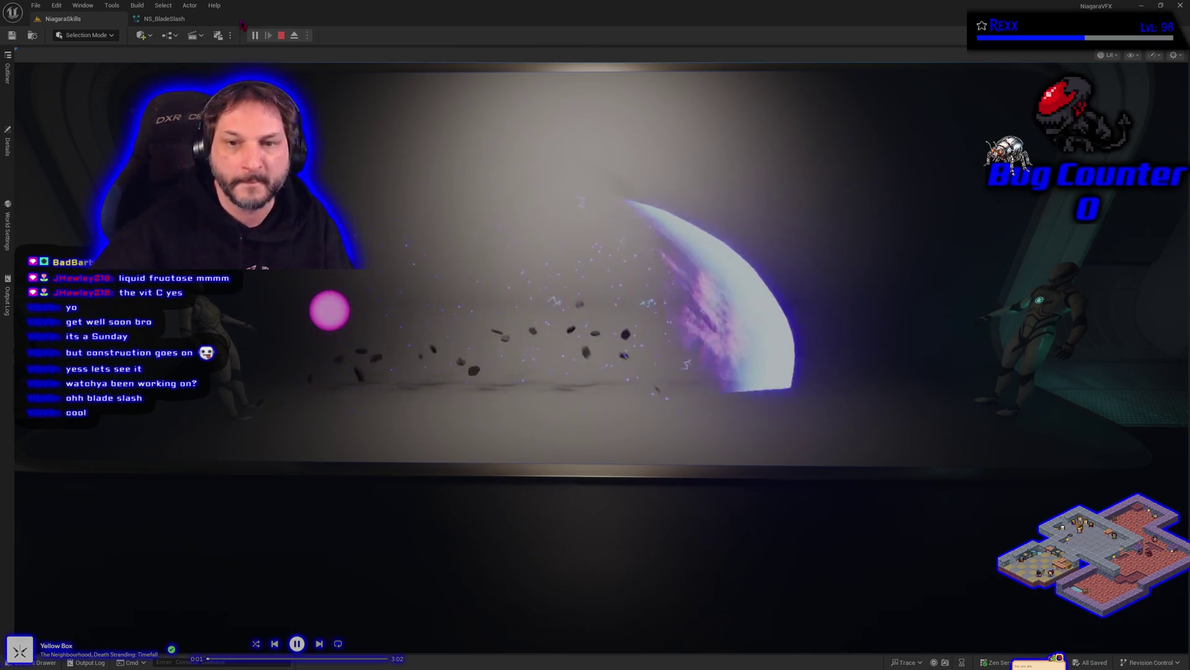
{"action": "key", "text": "Escape"}
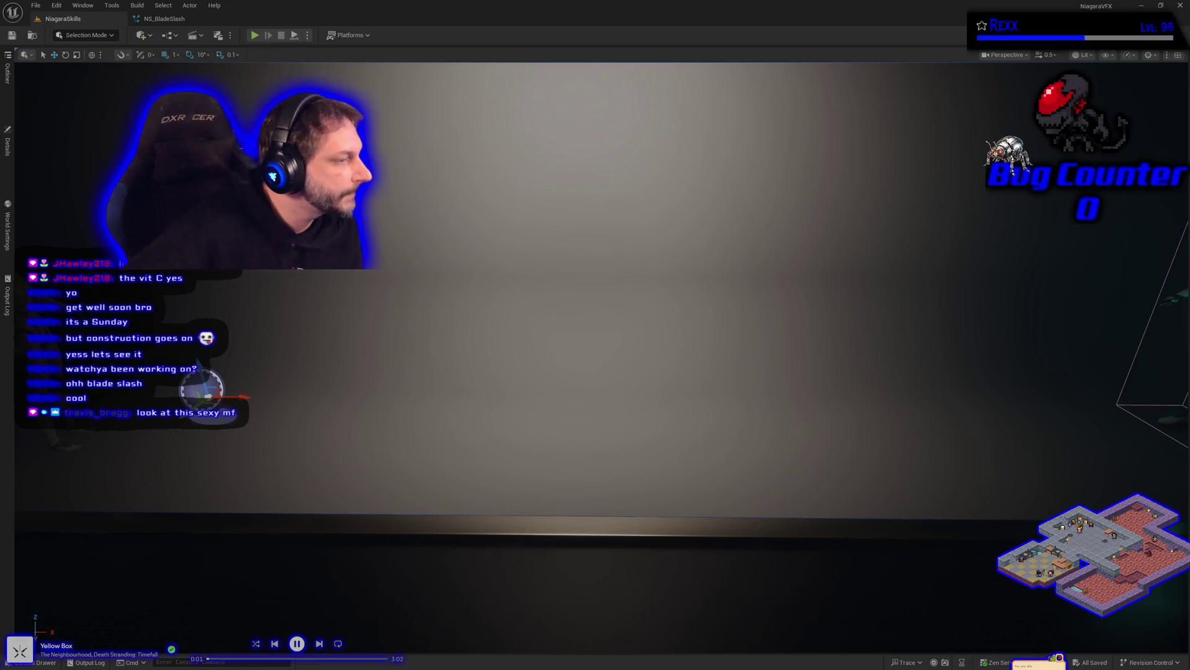
{"action": "left_click", "coordinate": [163, 19]}
Enable Local Space in GroundTrail_Black's Emitter Properties and save NS_BladeSlash.
{"action": "scroll", "coordinate": [432, 380], "scroll_direction": "up", "scroll_amount": 5}
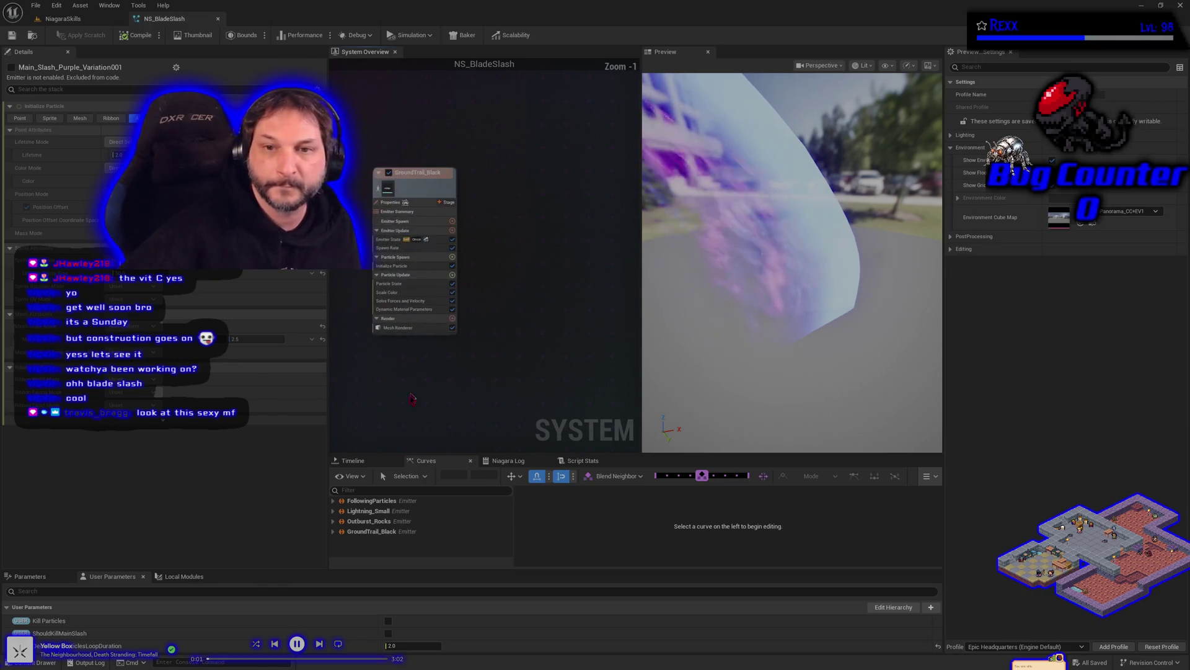
{"action": "left_click_drag", "start_coordinate": [411, 397], "coordinate": [445, 386]}
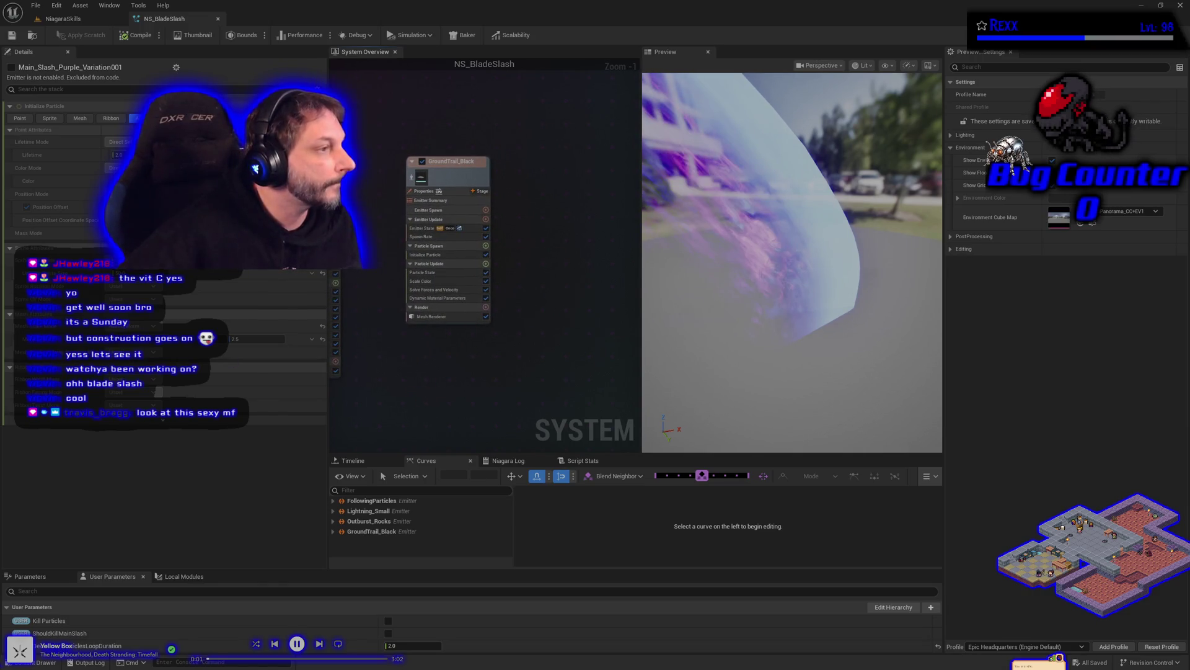
{"action": "left_click", "coordinate": [434, 191]}
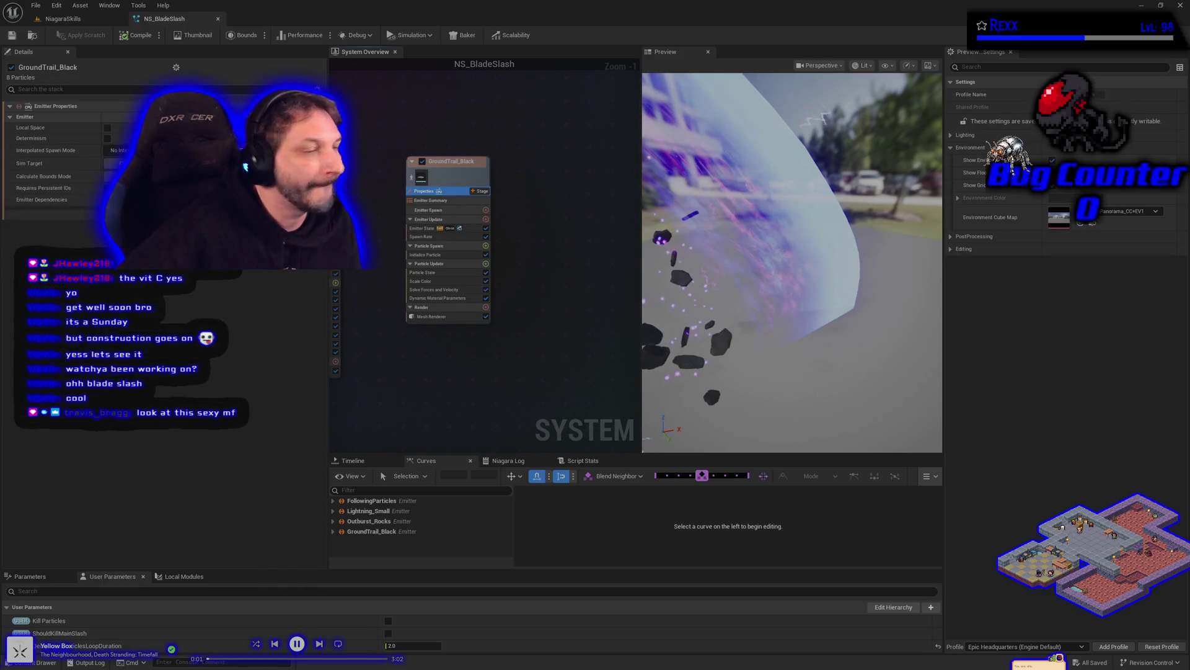
{"action": "left_click", "coordinate": [108, 128]}
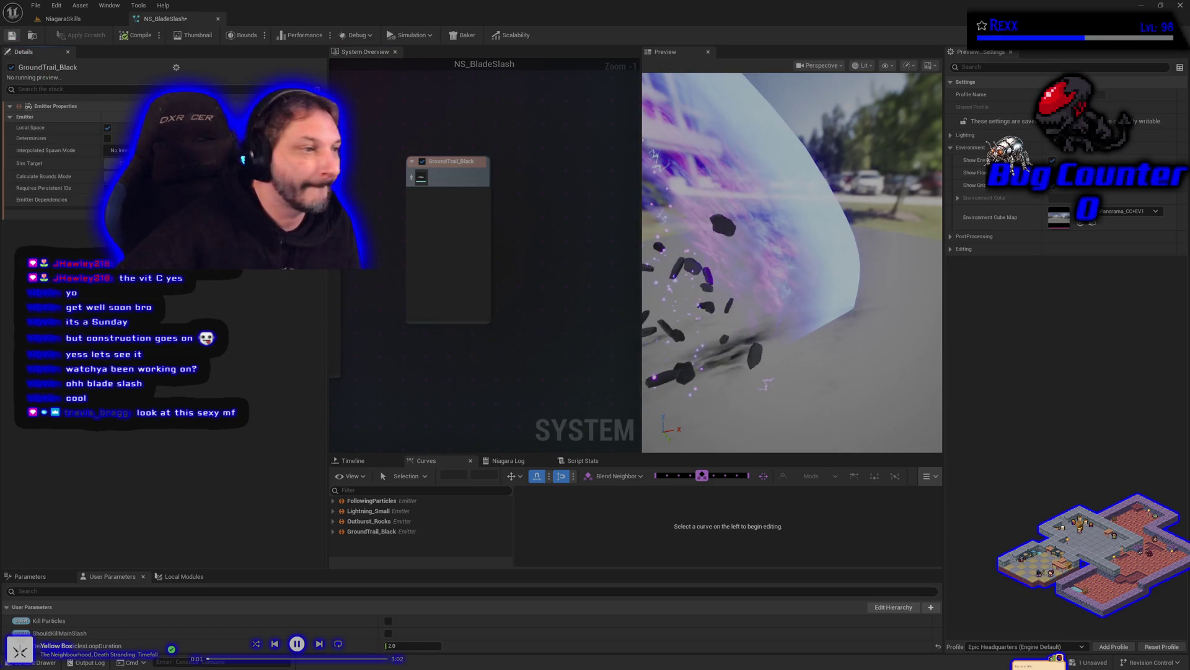
{"action": "left_click", "coordinate": [14, 37]}
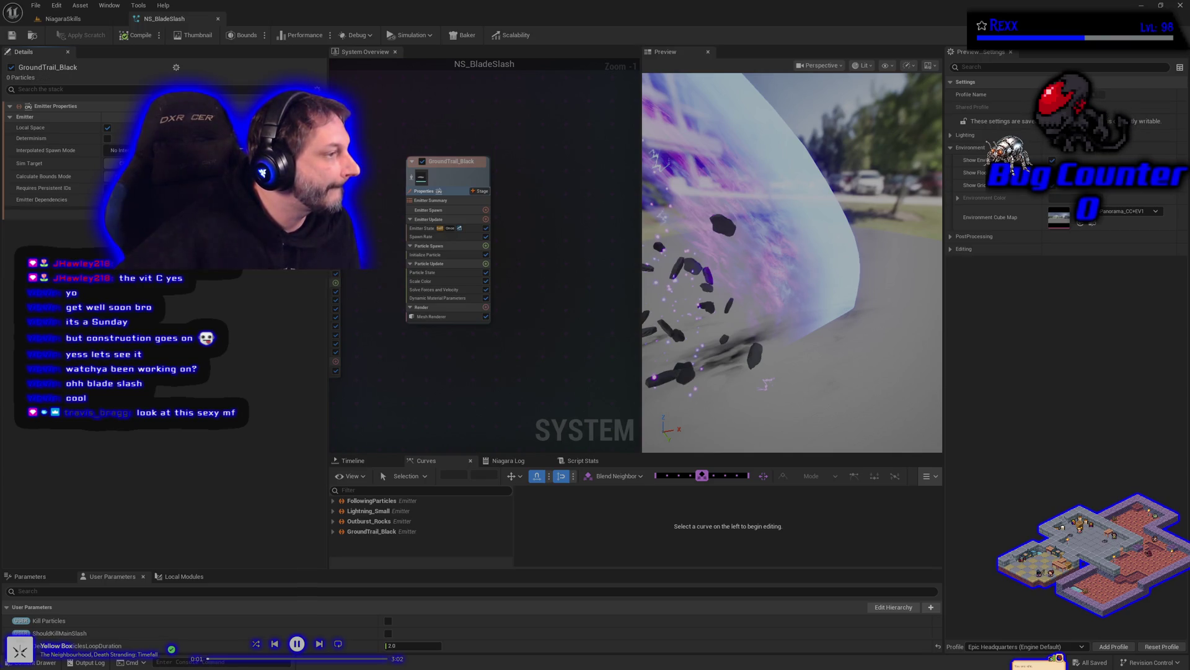
Play-test the local-space trail in NiagaraSkills, then return to NS_BladeSlash.
{"action": "left_click", "coordinate": [62, 18]}
{"action": "left_click", "coordinate": [254, 35]}
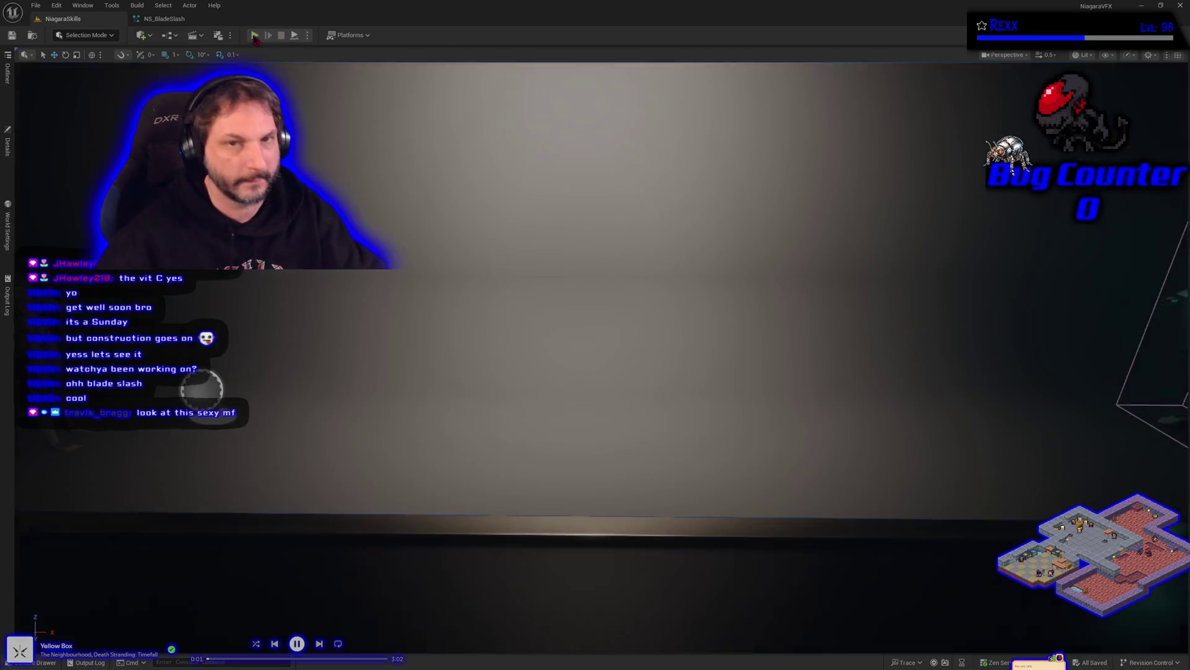
{"action": "key", "text": "Escape"}
{"action": "left_click", "coordinate": [164, 18]}
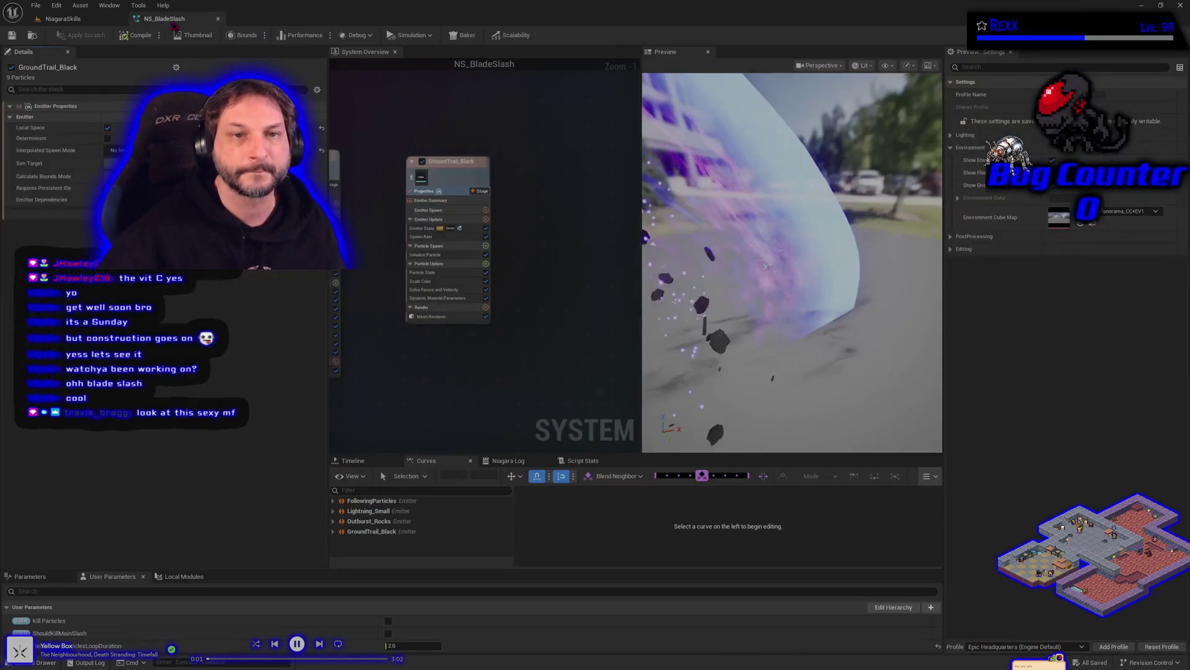
Turn Local Space back off for GroundTrail_Black, save, and play the level again.
{"action": "left_click", "coordinate": [108, 129]}
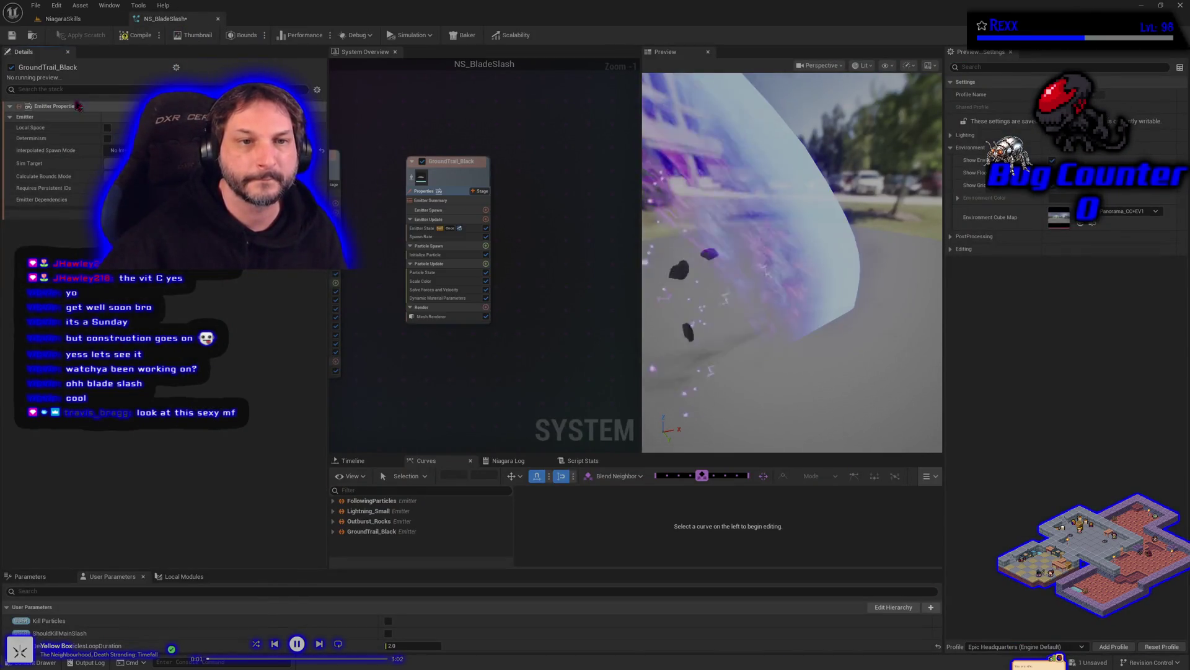
{"action": "left_click", "coordinate": [12, 36]}
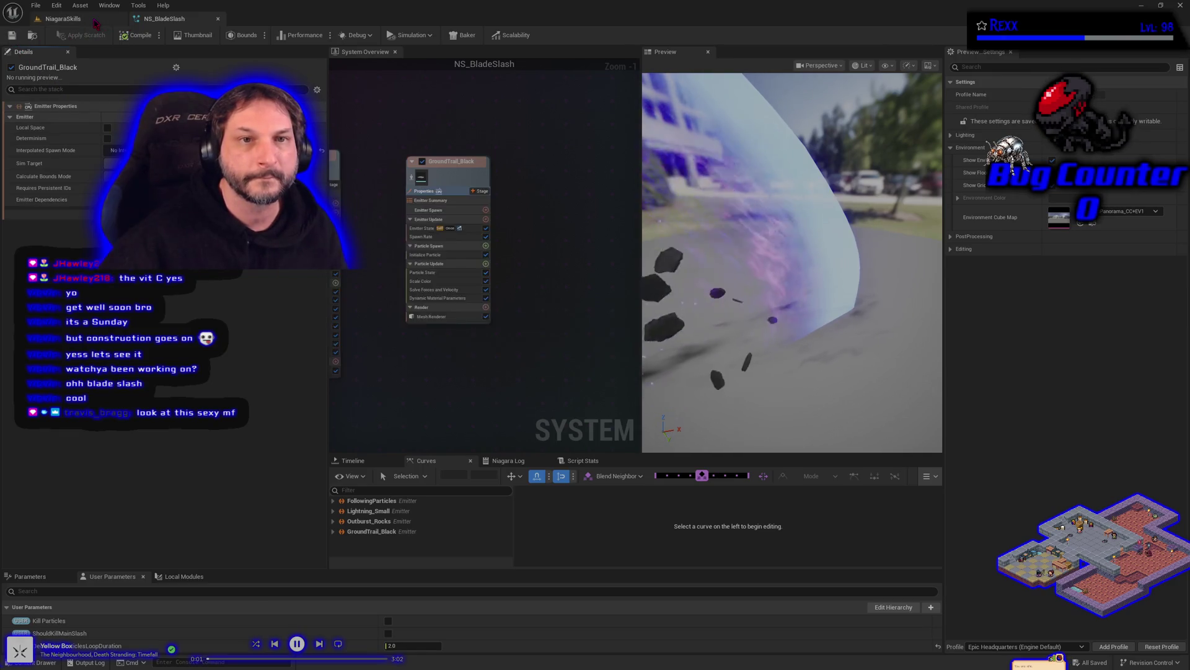
{"action": "left_click", "coordinate": [122, 21]}
{"action": "left_click", "coordinate": [256, 37]}
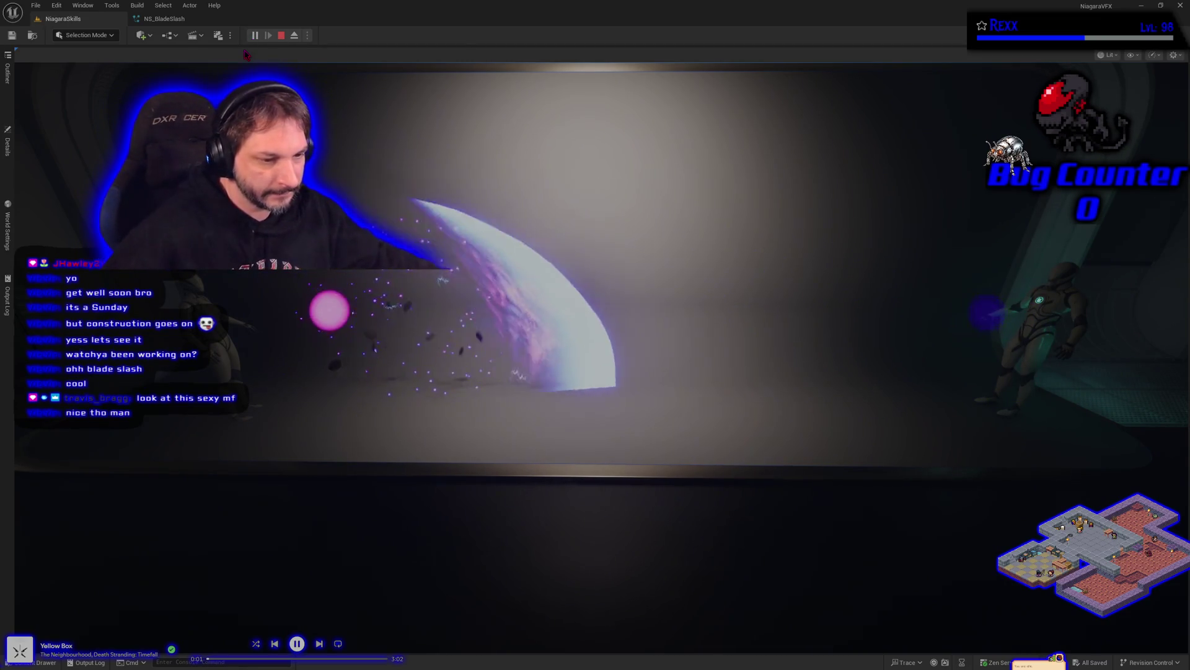
{"action": "key", "text": "Escape"}
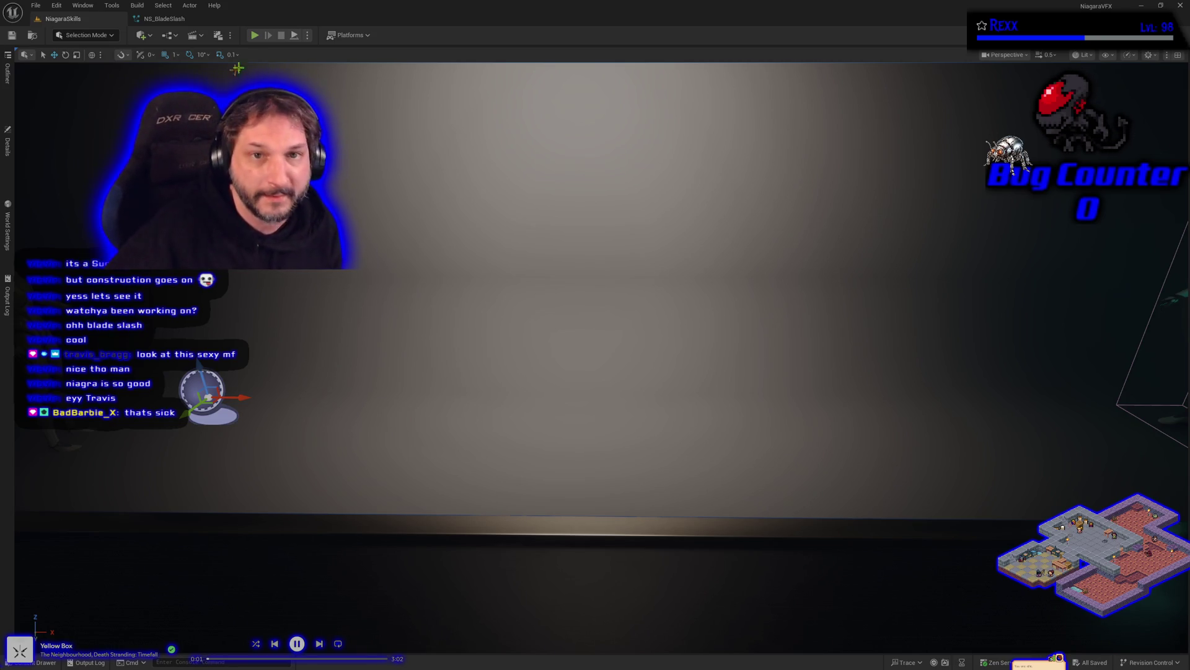
{"action": "left_click", "coordinate": [256, 38]}
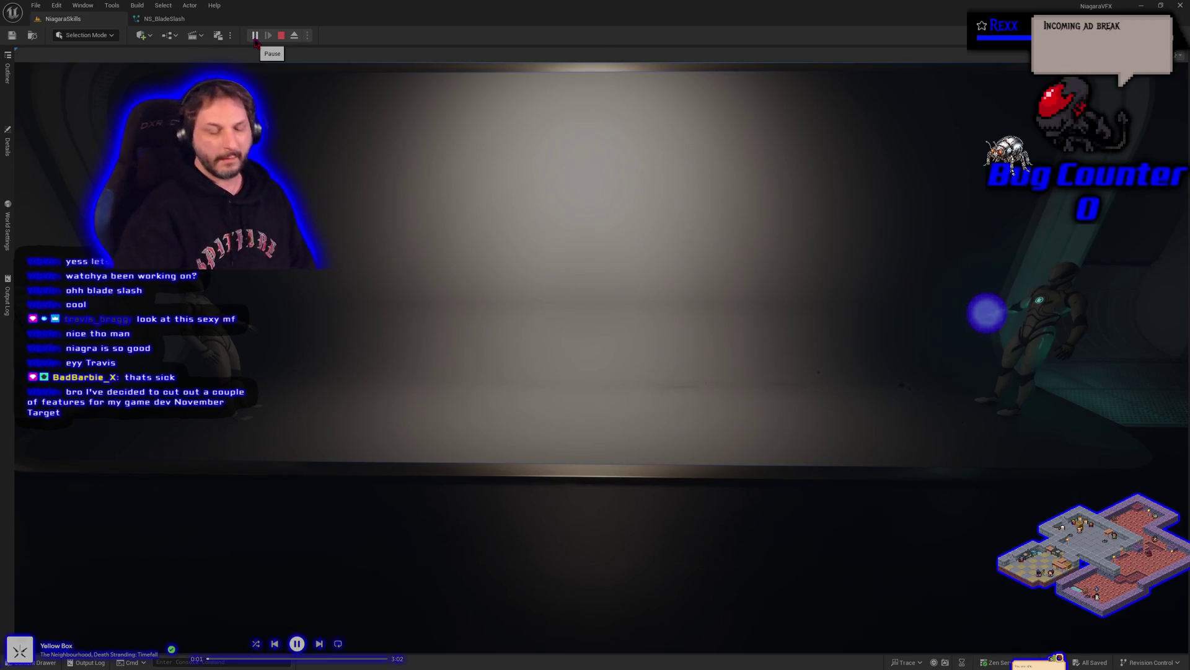
{"action": "key", "text": "Escape"}
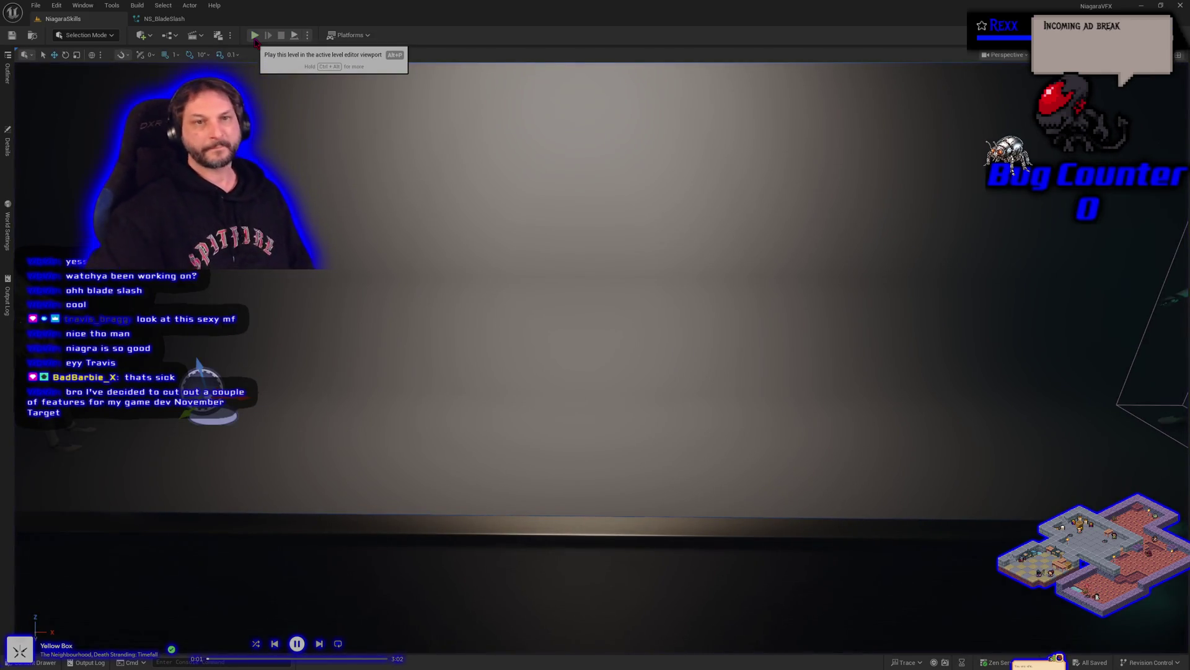
Switch to the Niagara system editor tab.
{"action": "left_click", "coordinate": [165, 18]}
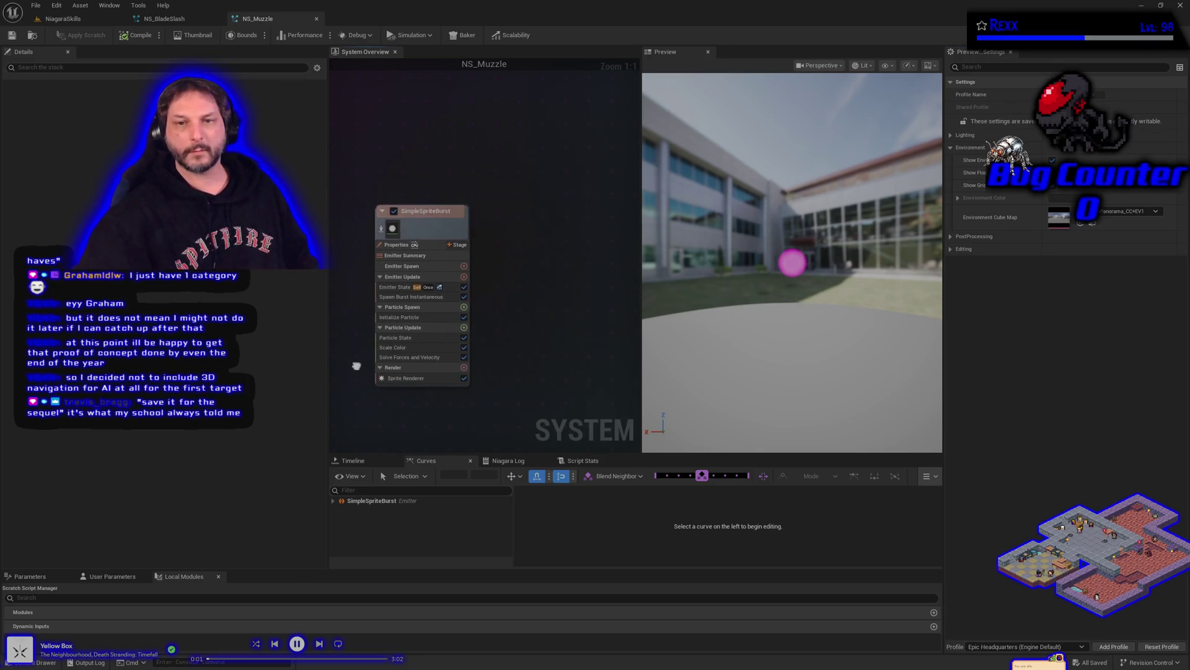
Add a DirectionalBurst emitter from the templates to NS_Muzzle.
{"action": "right_click", "coordinate": [549, 242]}
{"action": "left_click", "coordinate": [577, 258]}
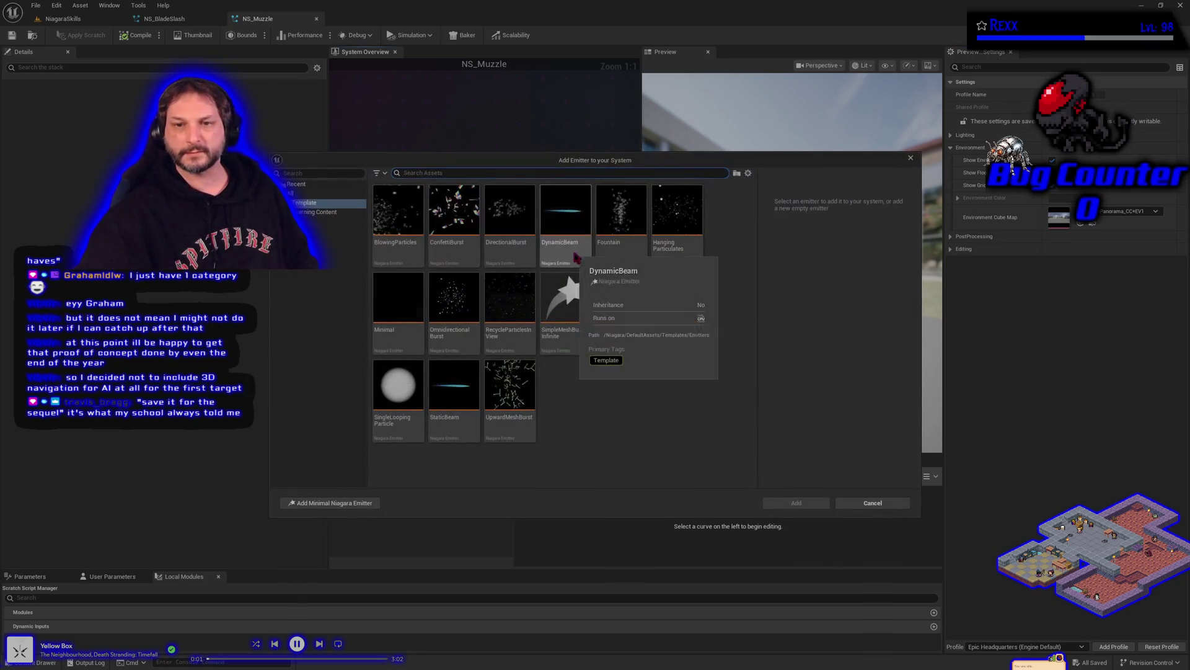
{"action": "left_click", "coordinate": [509, 211]}
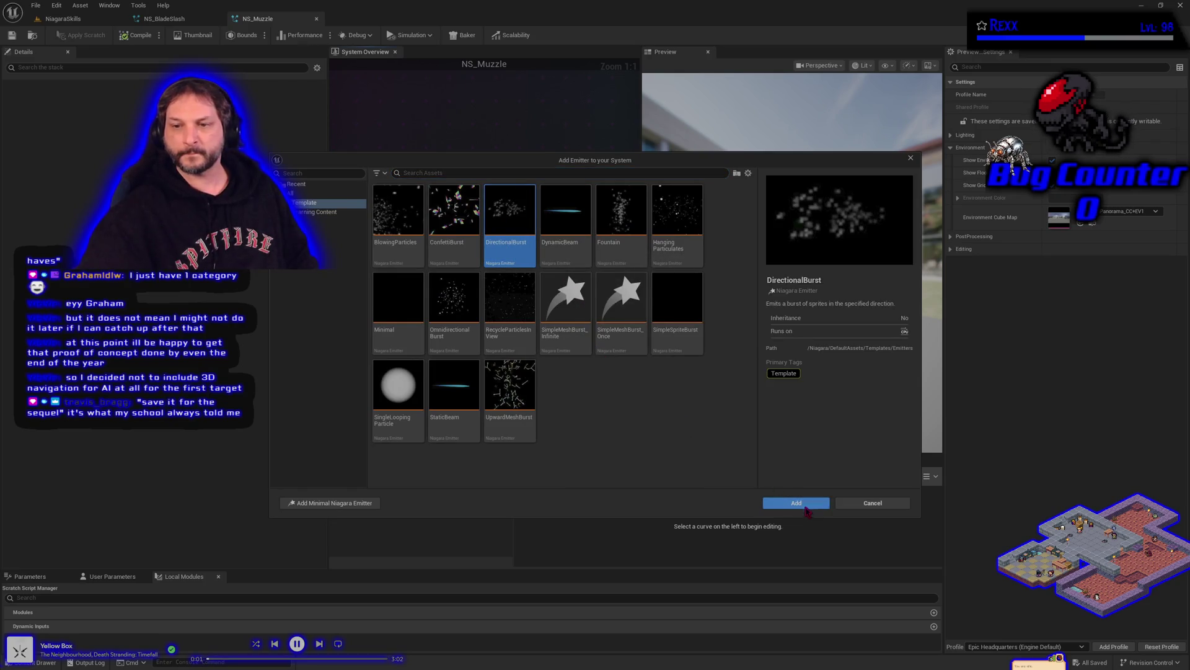
{"action": "left_click", "coordinate": [798, 503]}
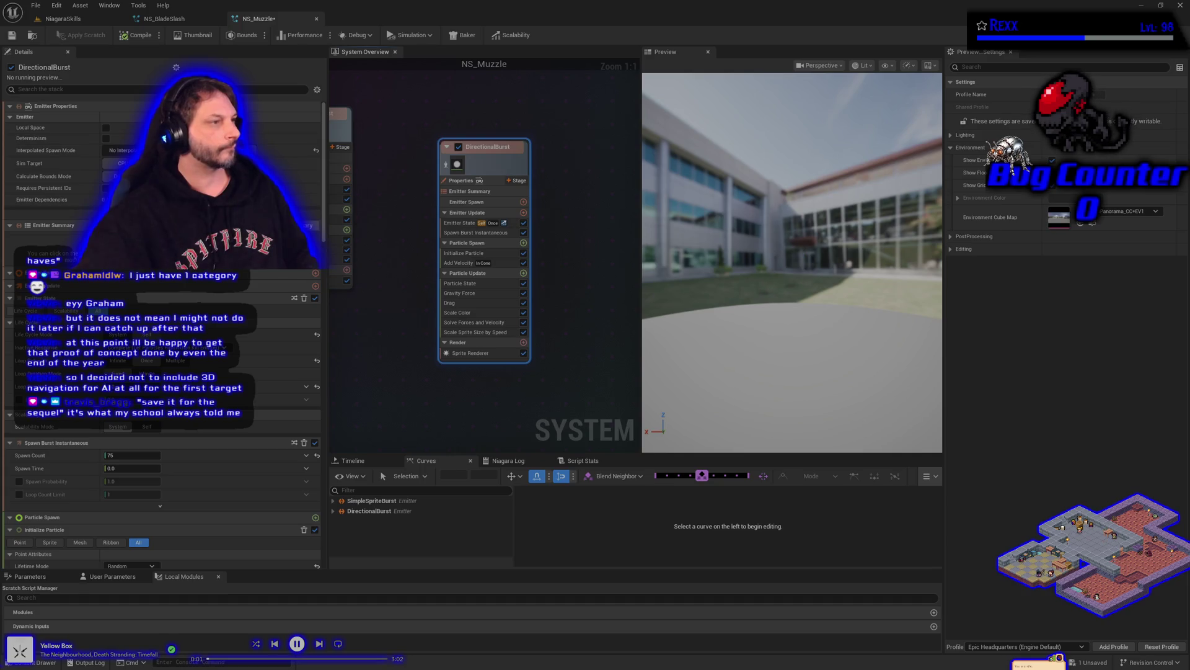
Delete the SimpleSpriteBurst emitter and select DirectionalBurst's Sprite Renderer.
{"action": "left_click", "coordinate": [340, 131]}
{"action": "key", "text": "Delete"}
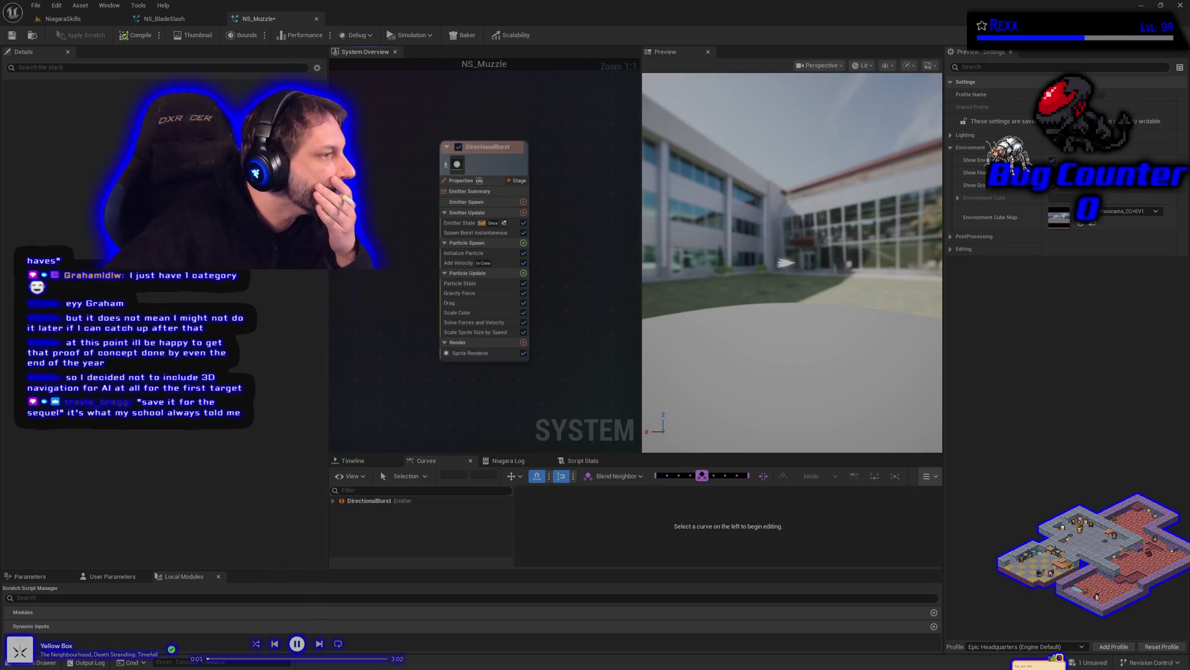
{"action": "left_click", "coordinate": [462, 353]}
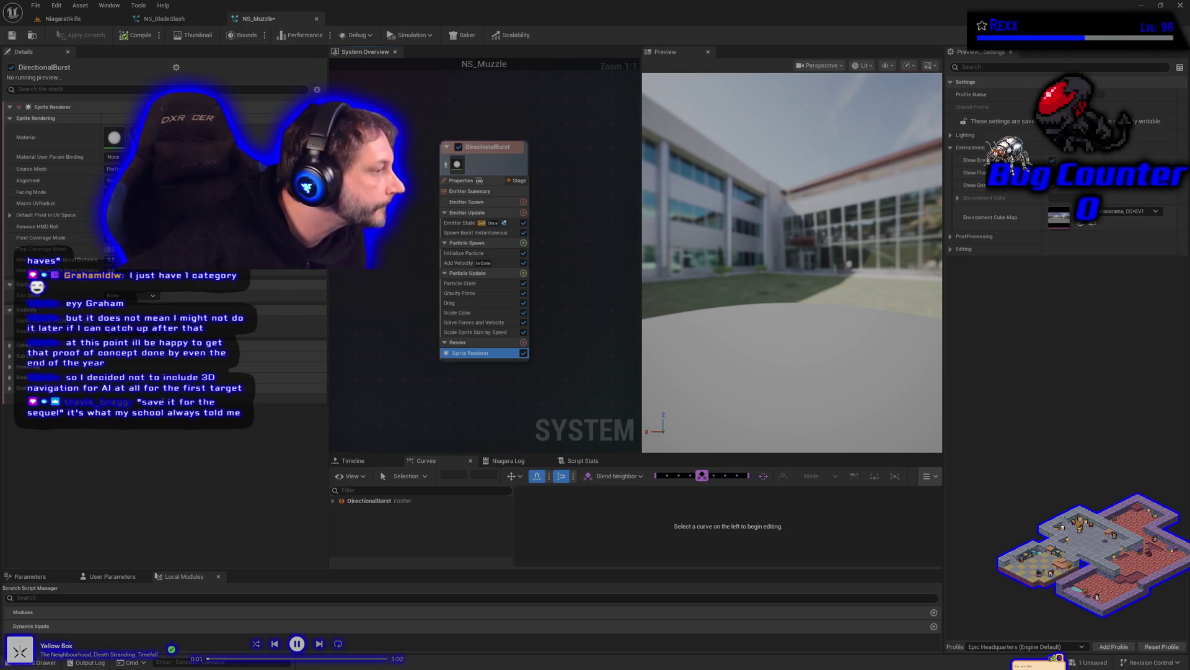
Drag a BladeSlash material from the Content Drawer into the sprite renderer's Material slot.
{"action": "left_click", "coordinate": [38, 662]}
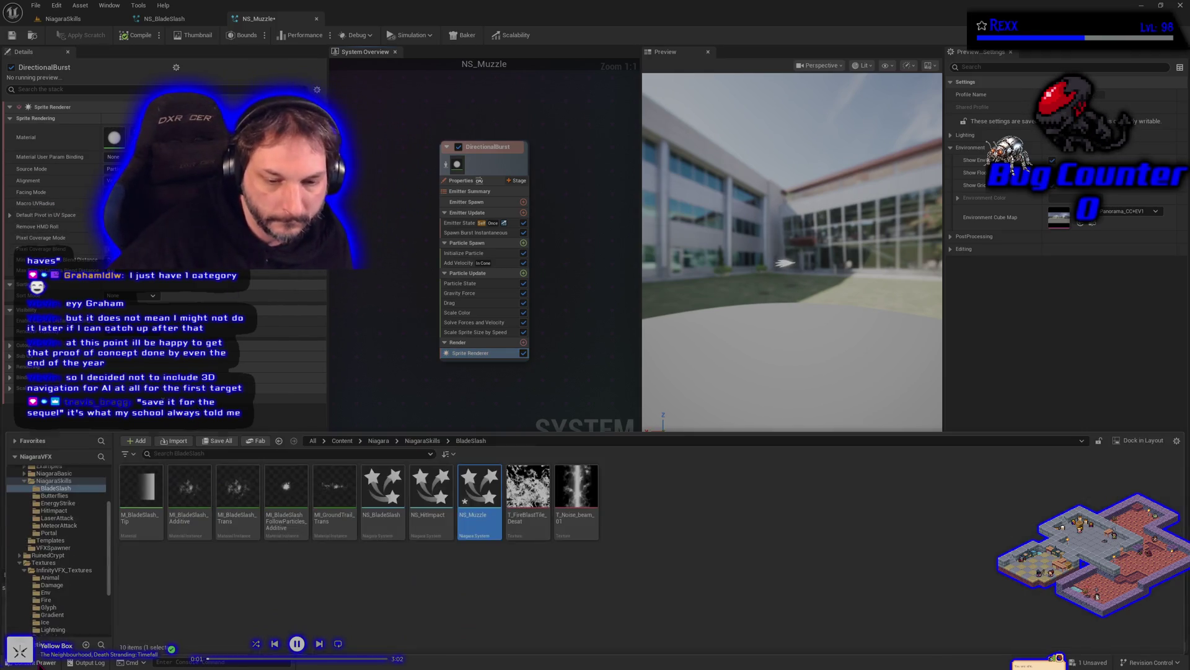
{"action": "left_click_drag", "start_coordinate": [289, 510], "coordinate": [117, 141]}
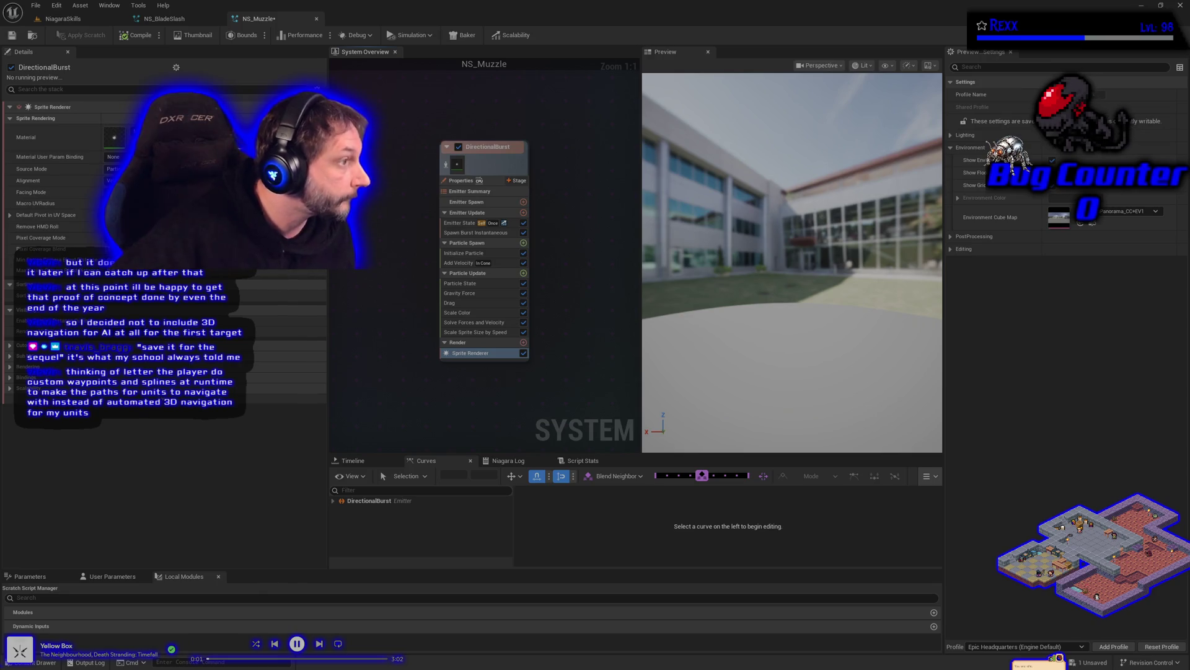
{"action": "left_click", "coordinate": [459, 222]}
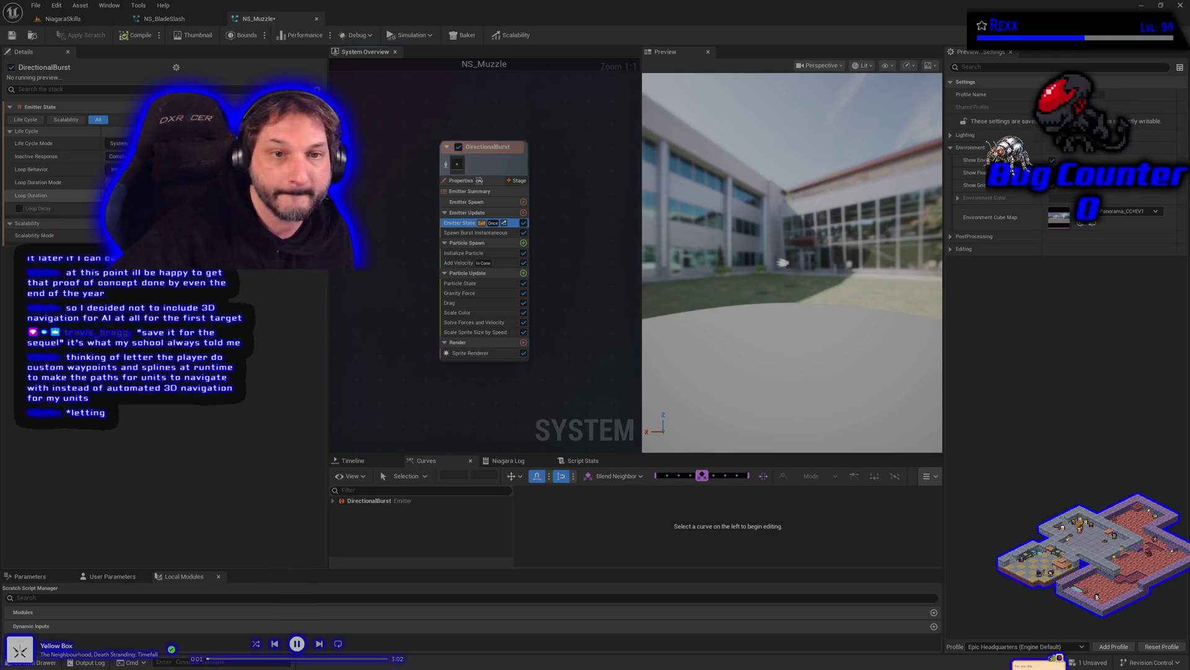
Review DirectionalBurst's Spawn Burst Instantaneous settings, then show Initialize Particle.
{"action": "left_click", "coordinate": [508, 234]}
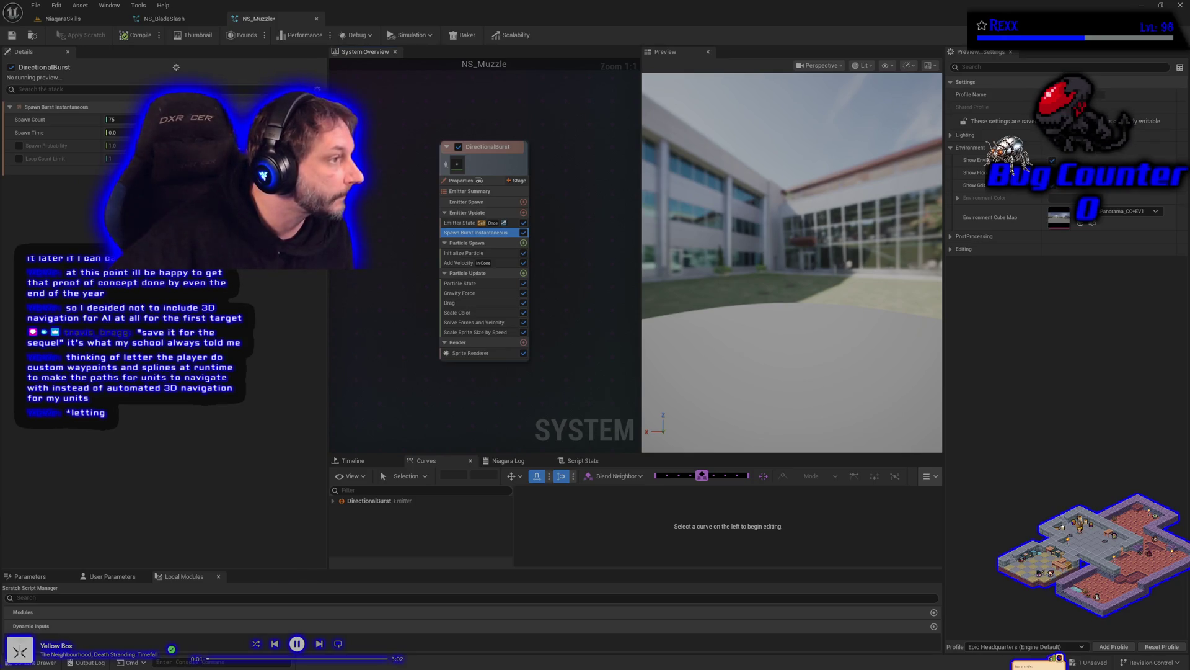
{"action": "left_click", "coordinate": [459, 254]}
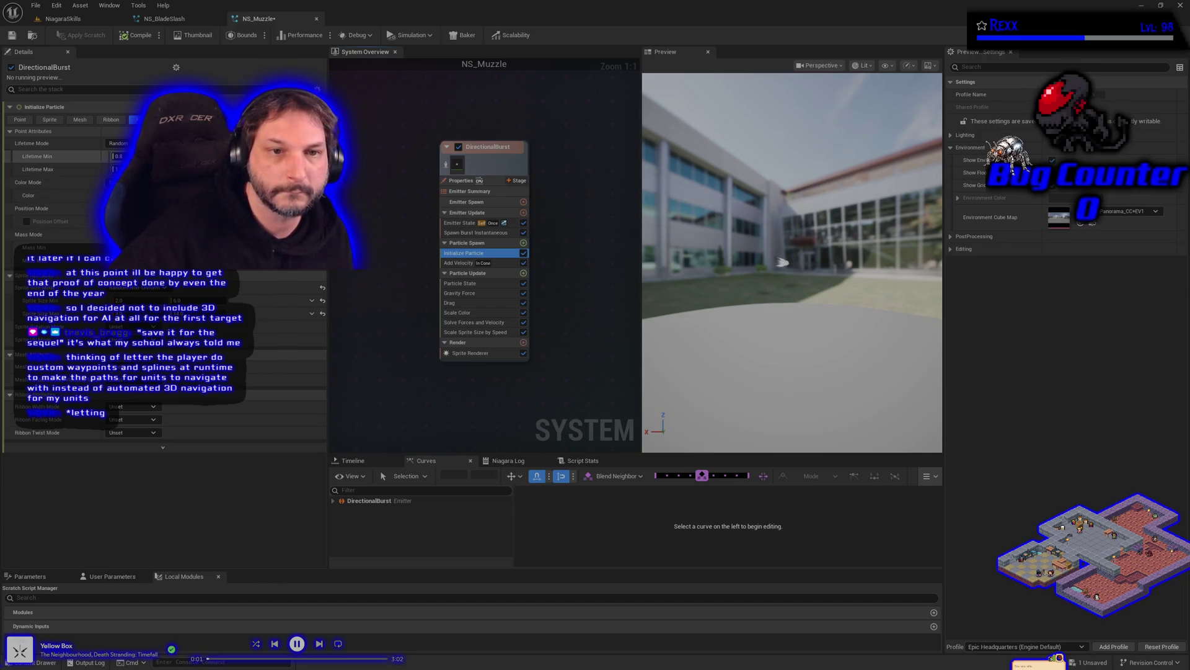
Enter a new Lifetime Min for DirectionalBurst and switch its Color Mode to Random Range.
{"action": "left_click", "coordinate": [115, 156]}
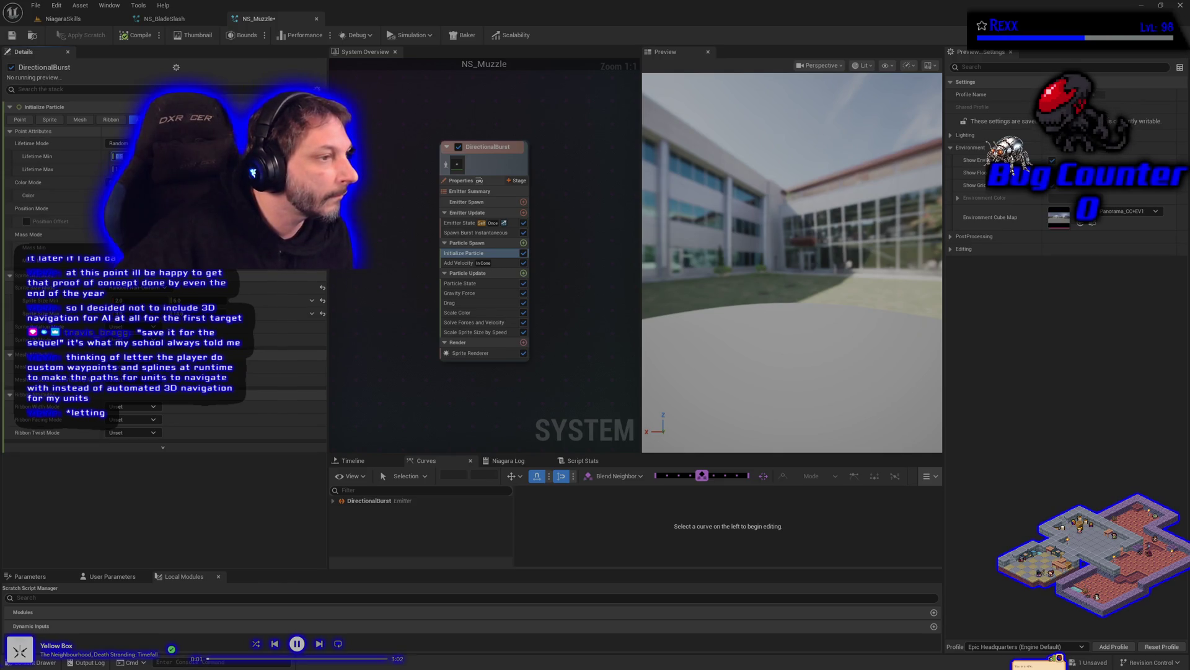
{"action": "key", "text": "Return"}
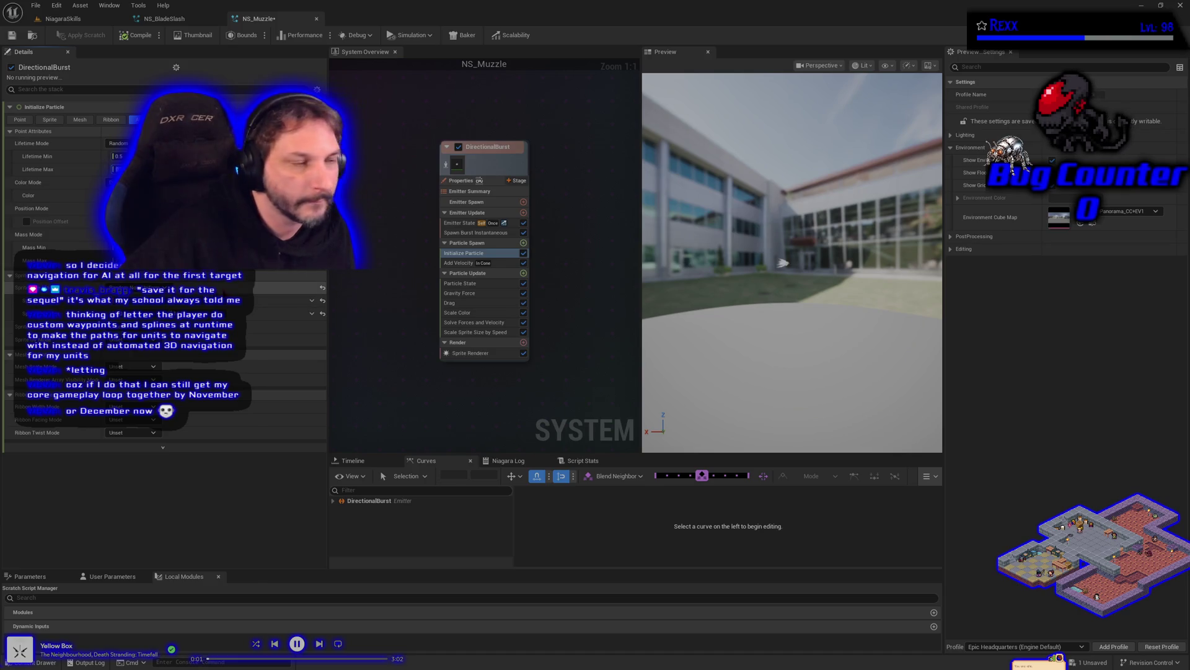
{"action": "key", "text": "ctrl+z"}
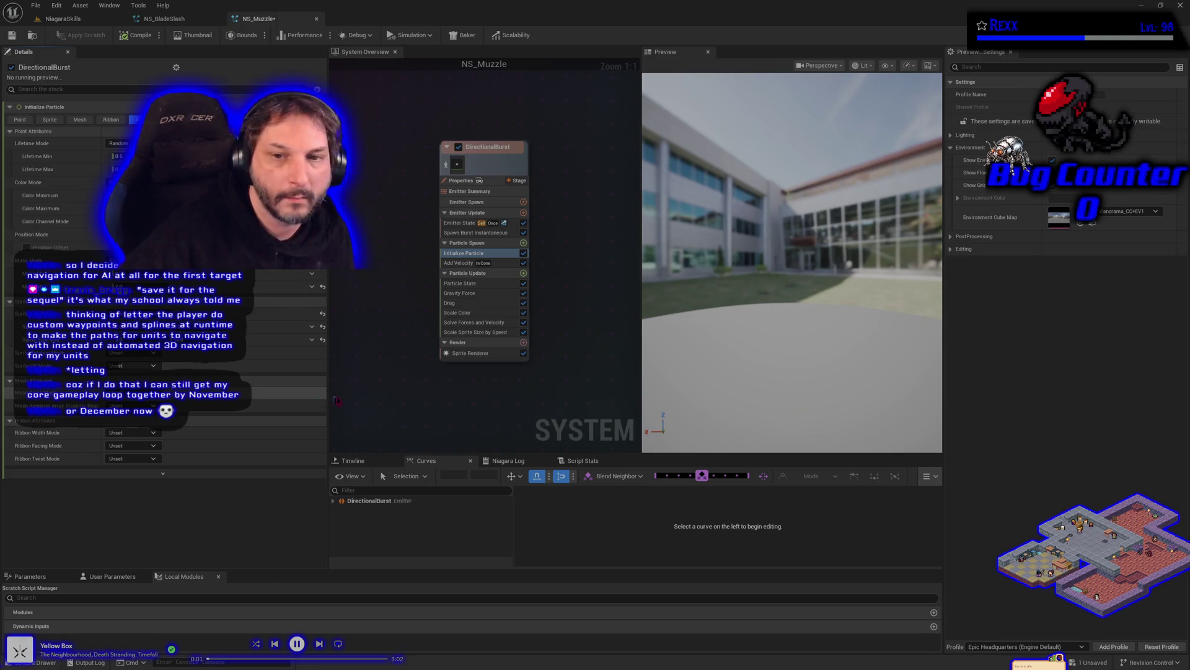
{"action": "scroll", "coordinate": [389, 389], "scroll_direction": "down", "scroll_amount": 2}
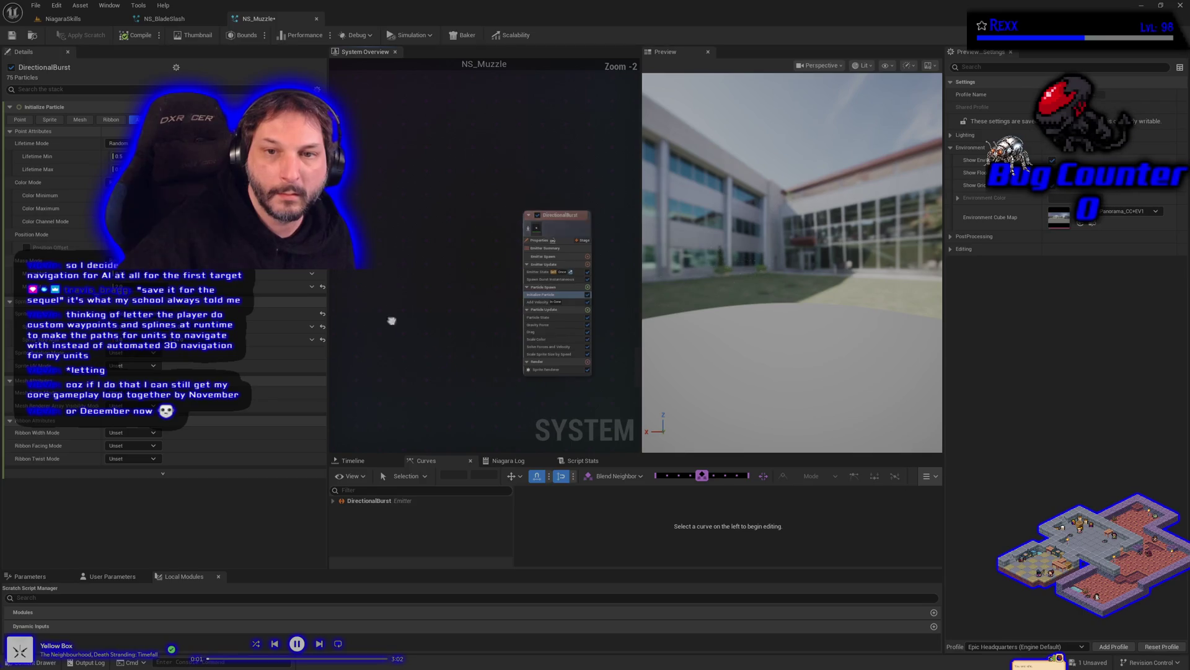
{"action": "left_click", "coordinate": [164, 18]}
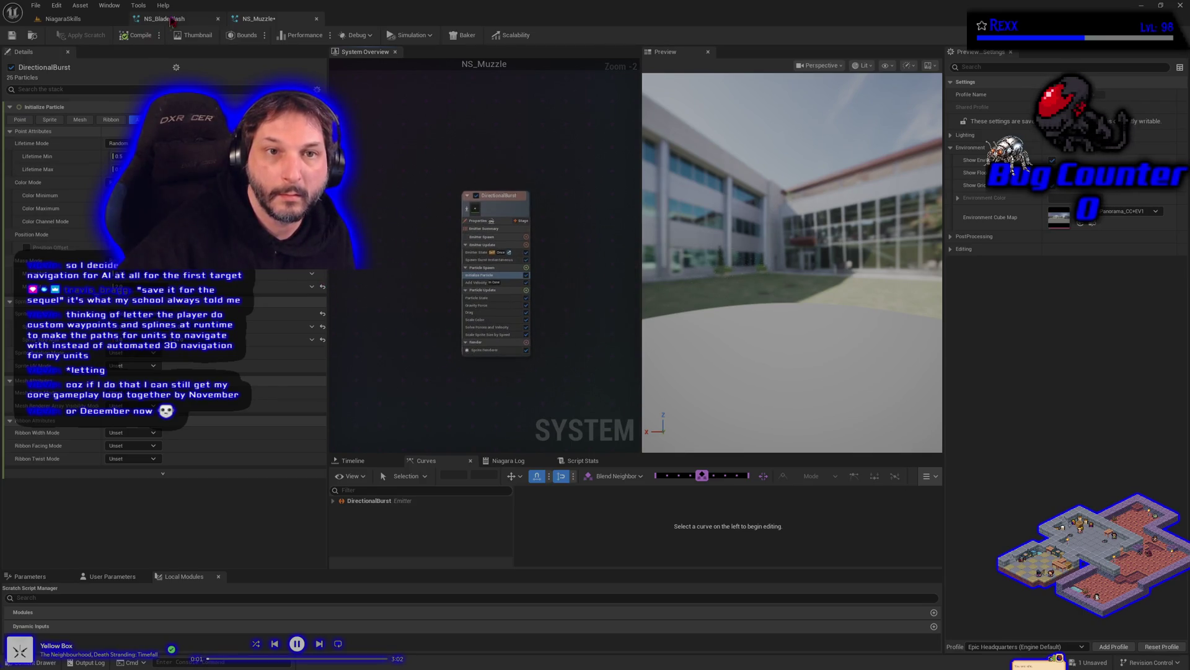
Inspect the colour settings of NS_BladeSlash's FollowingParticles emitter and NS_Muzzle's Color Minimum.
{"action": "left_click_drag", "start_coordinate": [370, 301], "coordinate": [217, 304]}
{"action": "left_click_drag", "start_coordinate": [397, 347], "coordinate": [640, 355]}
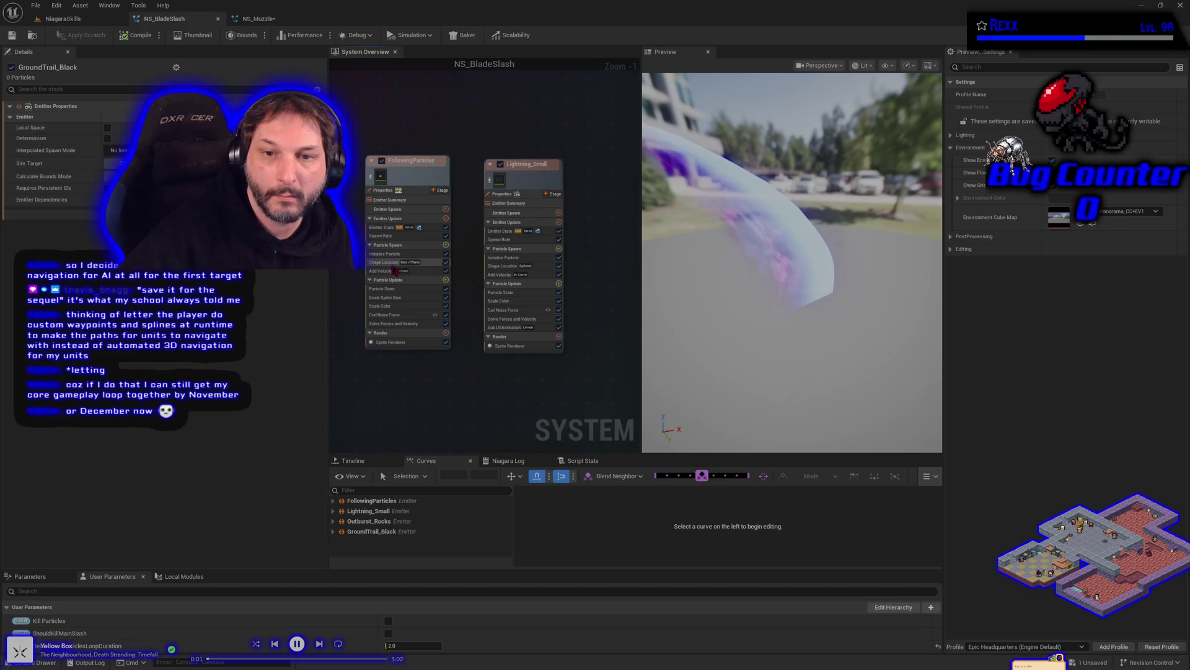
{"action": "left_click", "coordinate": [388, 254]}
{"action": "right_click", "coordinate": [86, 196]}
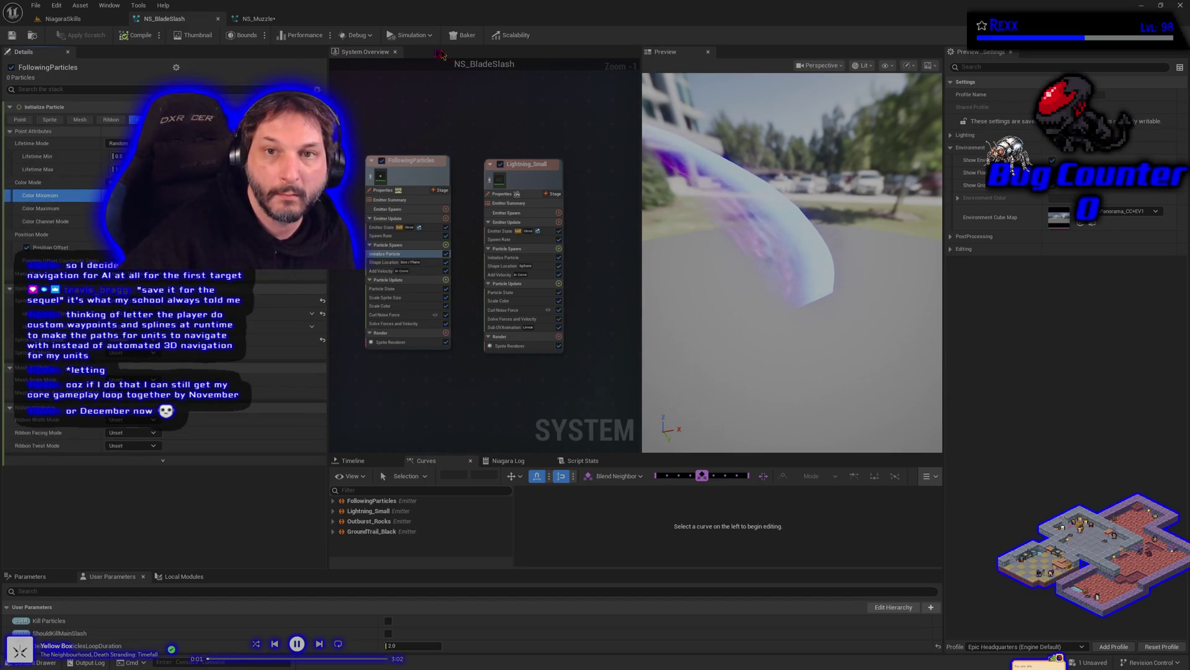
{"action": "left_click", "coordinate": [270, 19]}
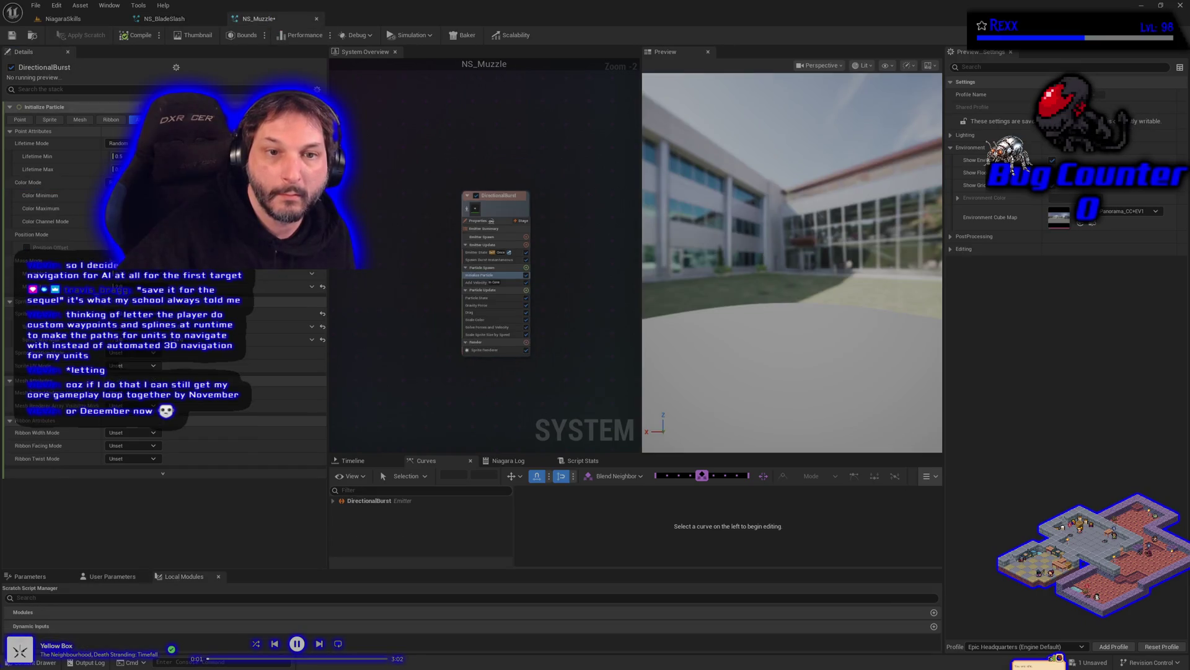
{"action": "left_click", "coordinate": [87, 197]}
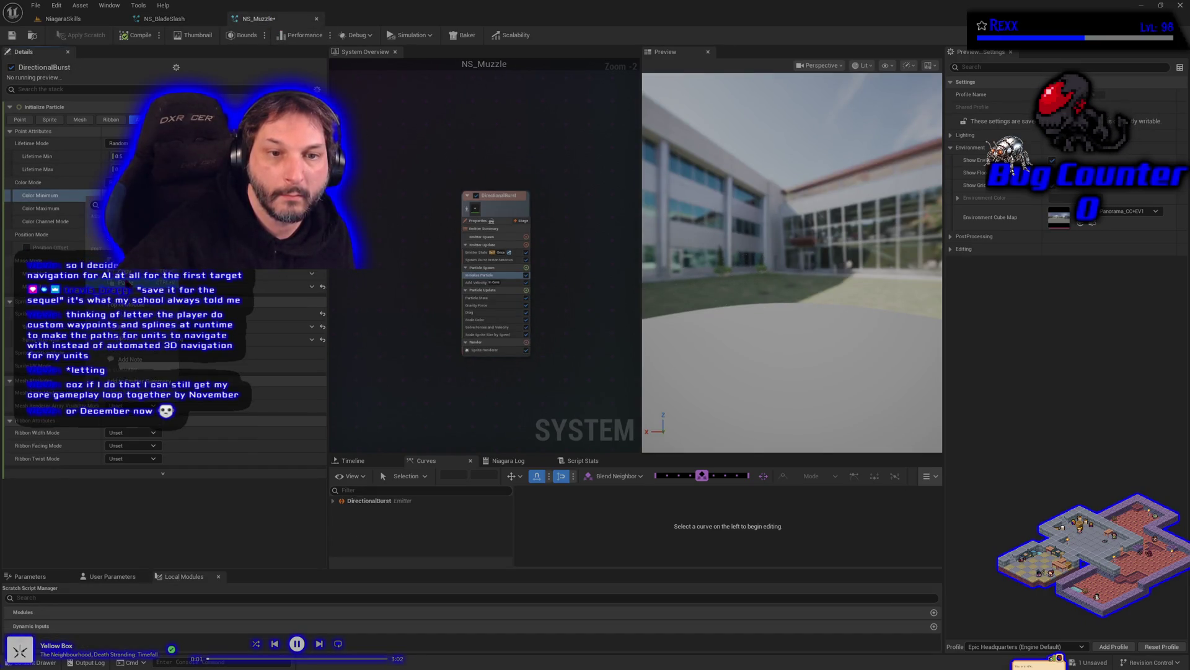
Copy NS_BladeSlash's Color Maximum into NS_Muzzle's Color Maximum and save NS_Muzzle.
{"action": "left_click", "coordinate": [162, 21]}
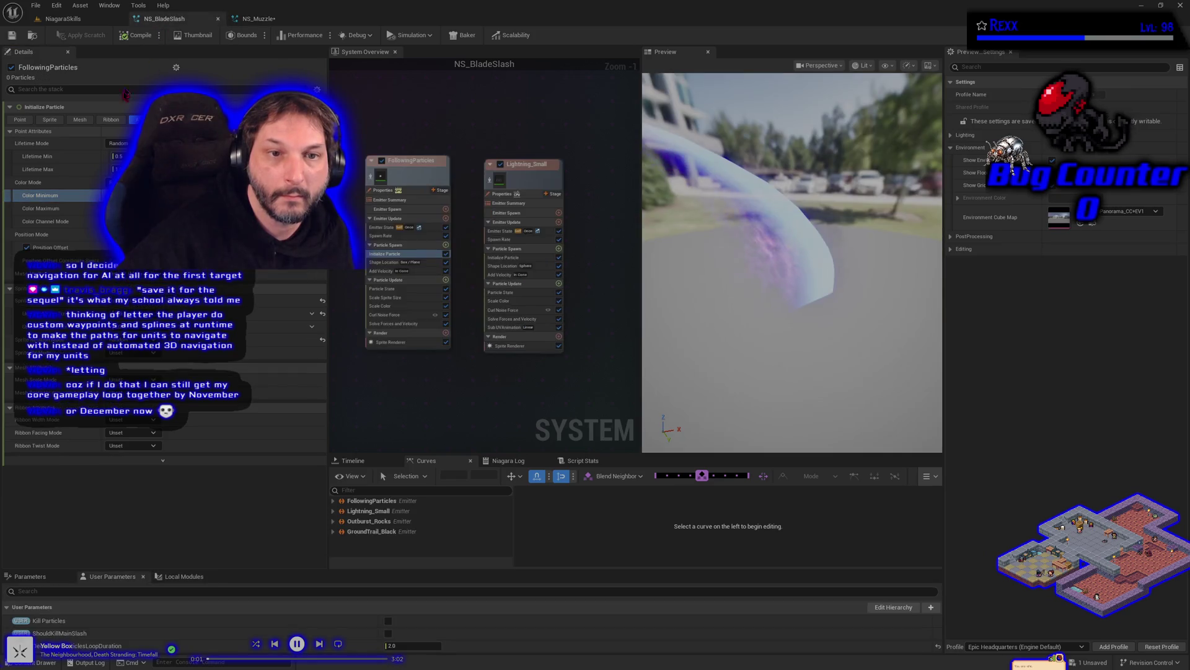
{"action": "right_click", "coordinate": [68, 214]}
{"action": "key", "text": "Escape"}
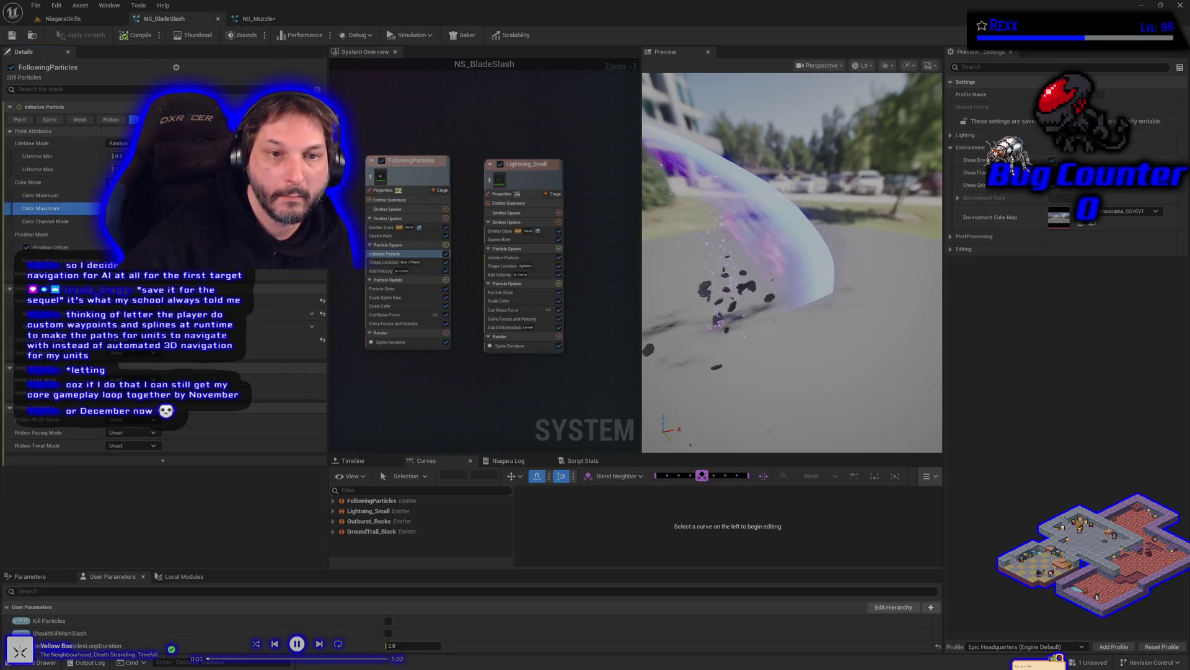
{"action": "left_click", "coordinate": [242, 26]}
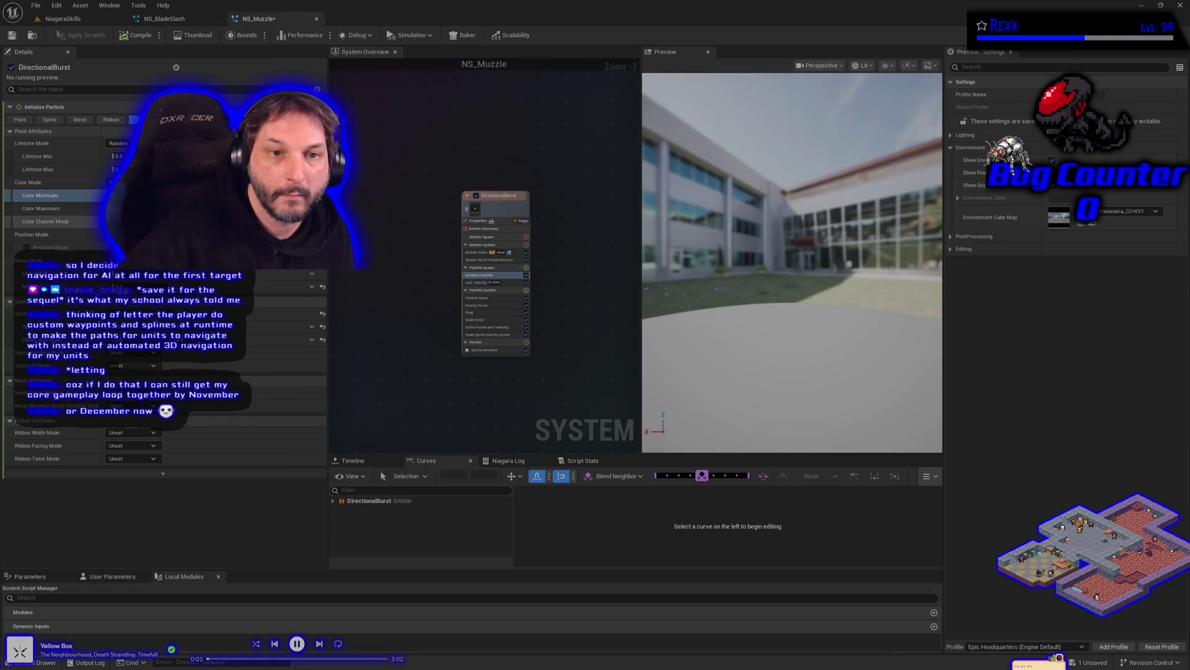
{"action": "right_click", "coordinate": [84, 214]}
{"action": "key", "text": "Escape"}
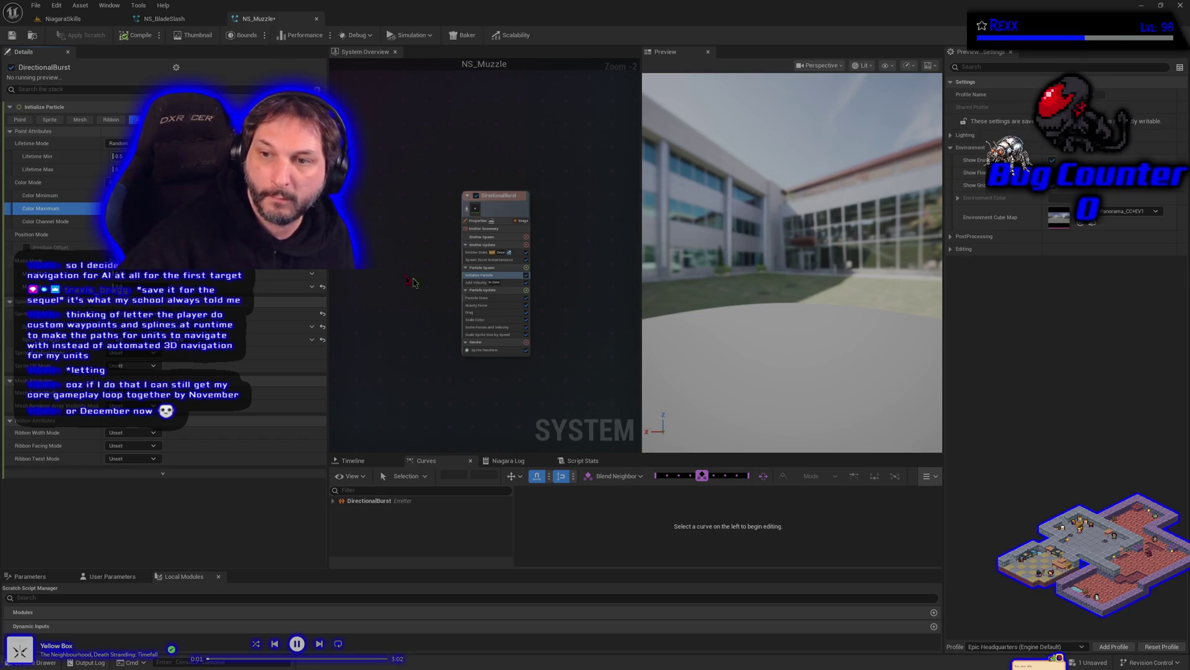
{"action": "left_click", "coordinate": [12, 36]}
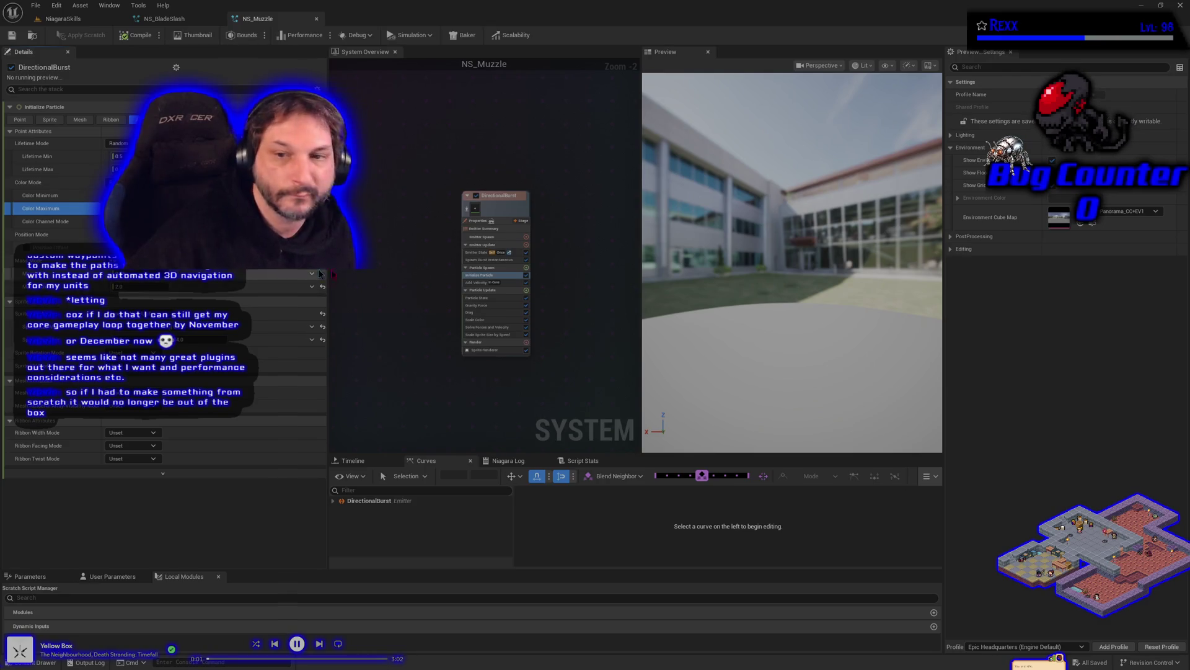
Set Add Velocity's minimum speed to 700, edit the maximum speed, and save NS_Muzzle.
{"action": "left_click", "coordinate": [483, 282]}
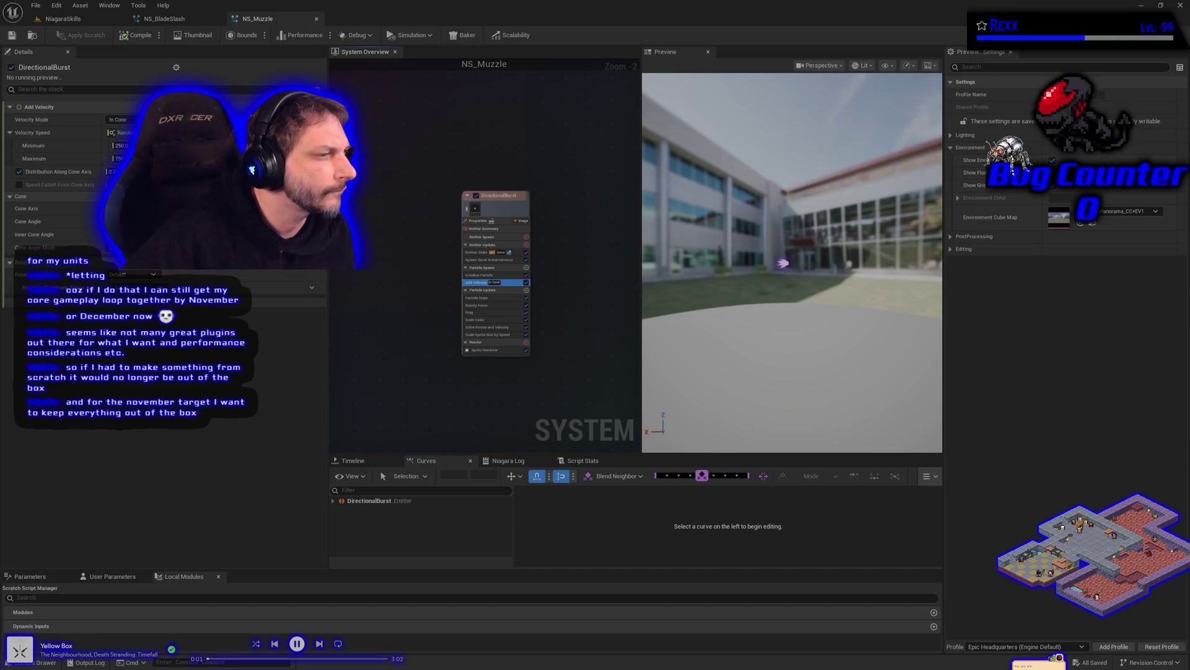
{"action": "left_click", "coordinate": [120, 145]}
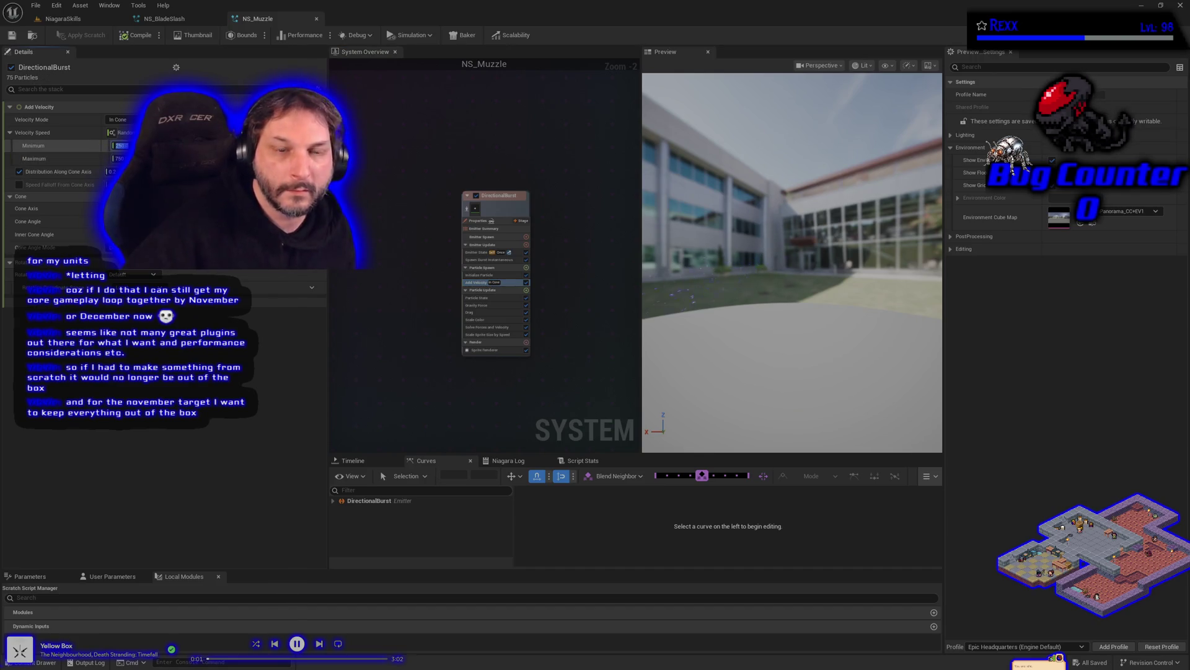
{"action": "type", "text": "700"}
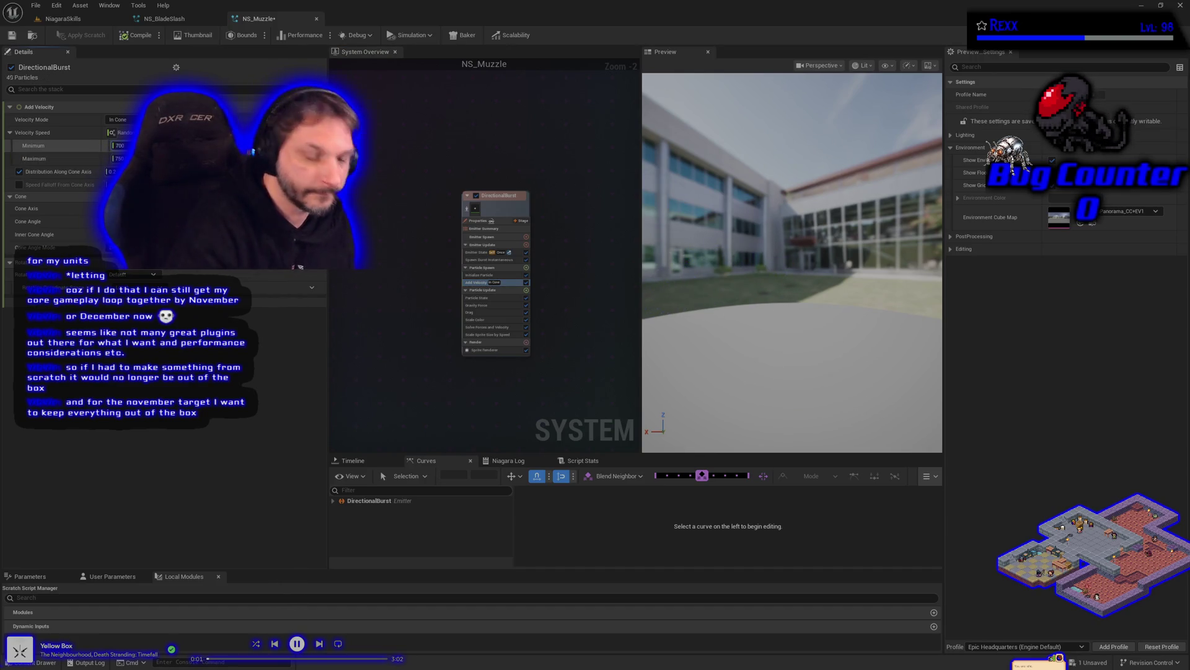
{"action": "key", "text": "Tab"}
{"action": "type", "text": "1"}
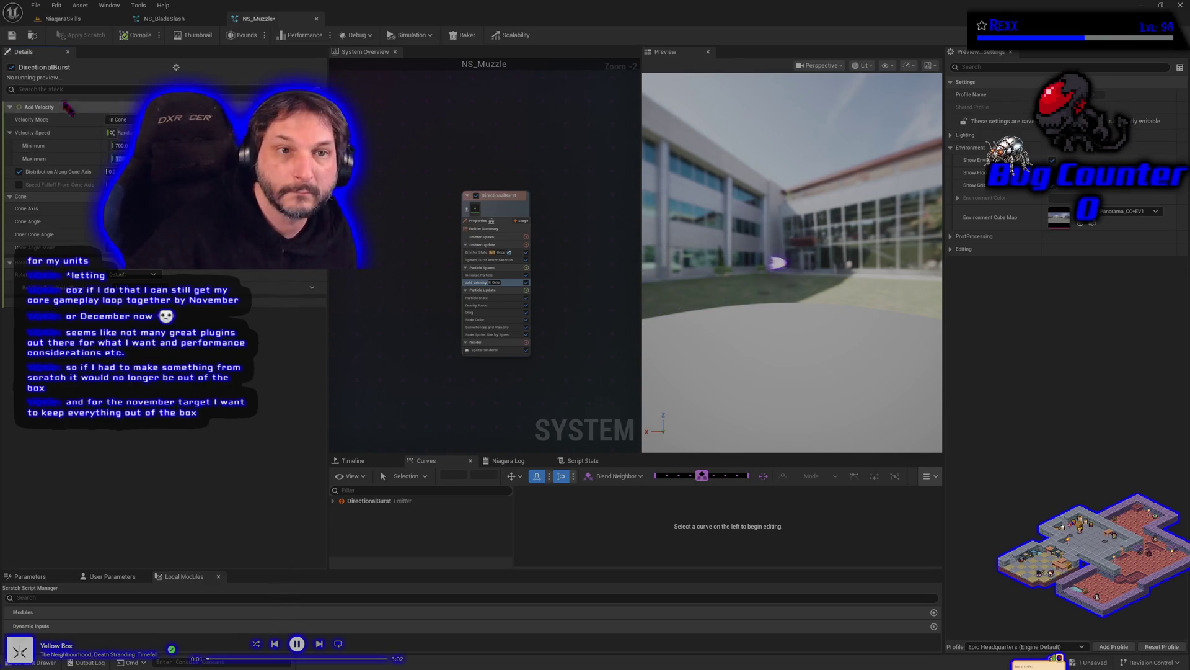
{"action": "left_click", "coordinate": [11, 35]}
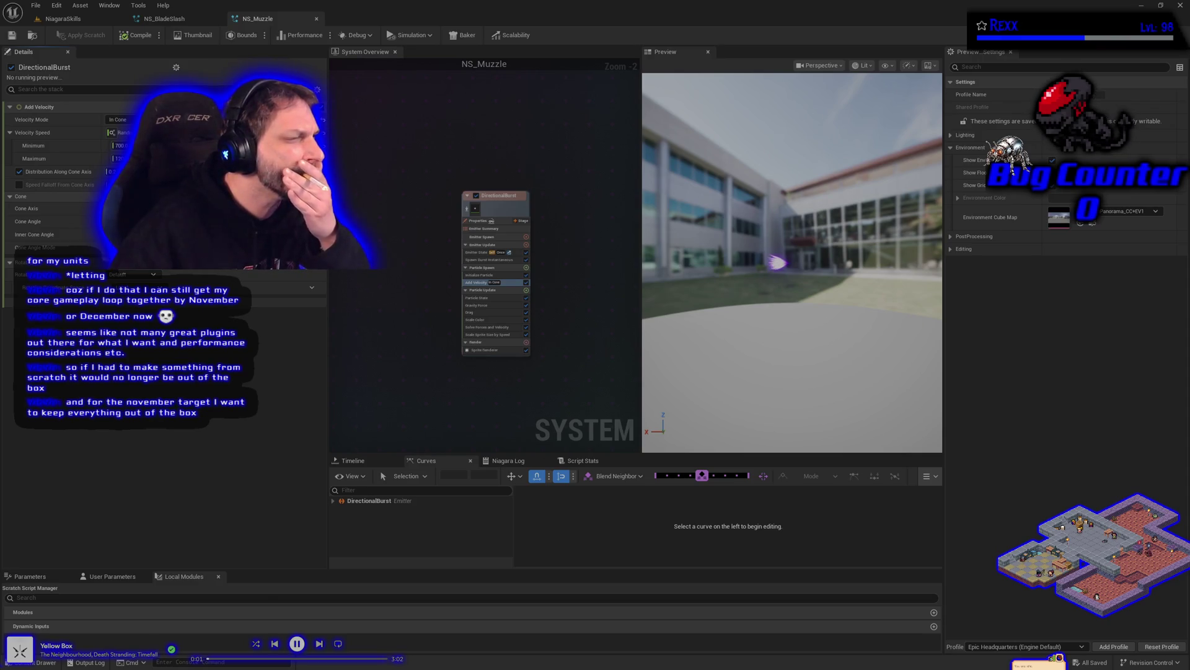
Make the Cone Angle a random minimum–maximum range.
{"action": "left_click", "coordinate": [313, 221]}
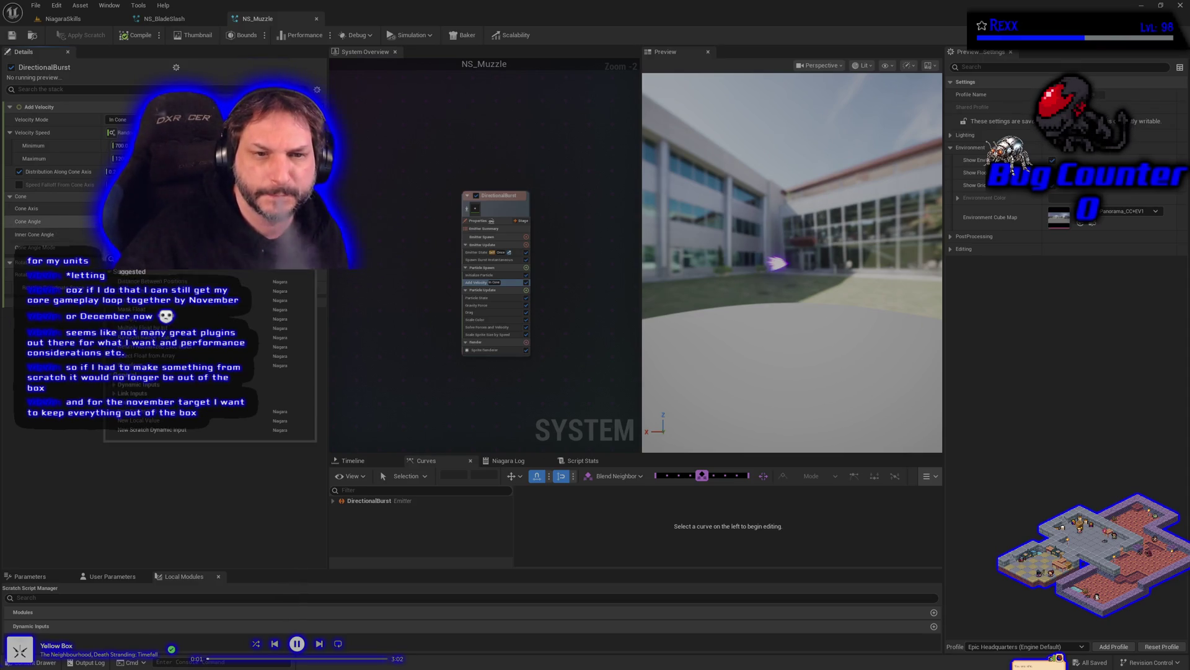
{"action": "left_click", "coordinate": [273, 346]}
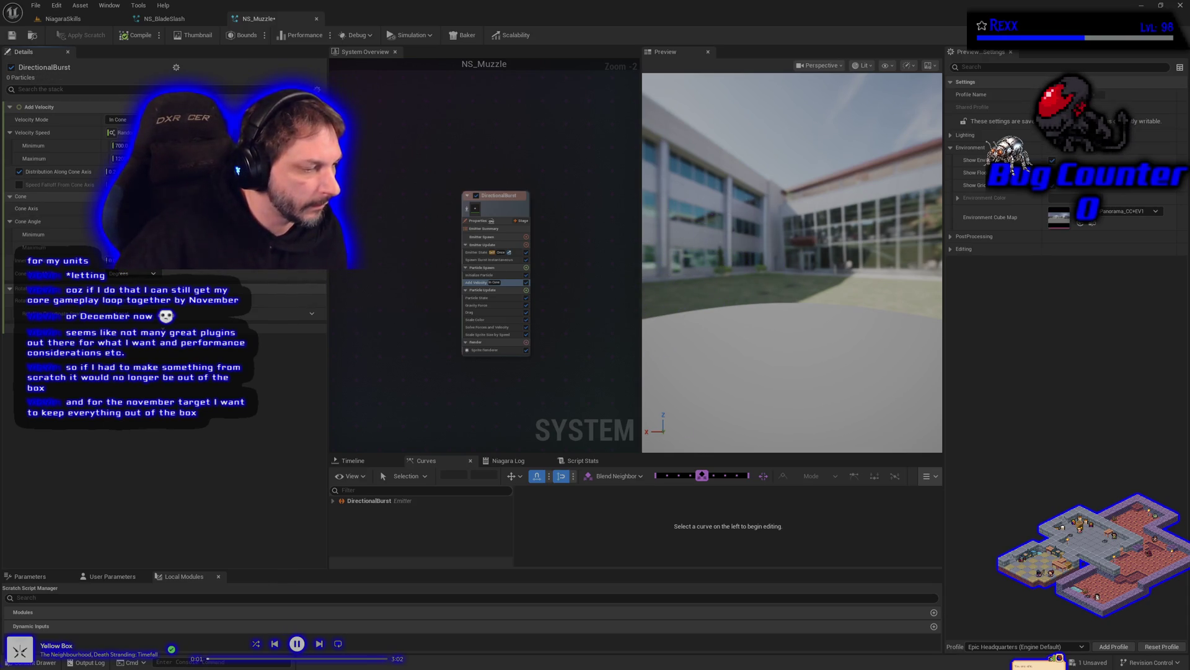
{"action": "left_click", "coordinate": [302, 643]}
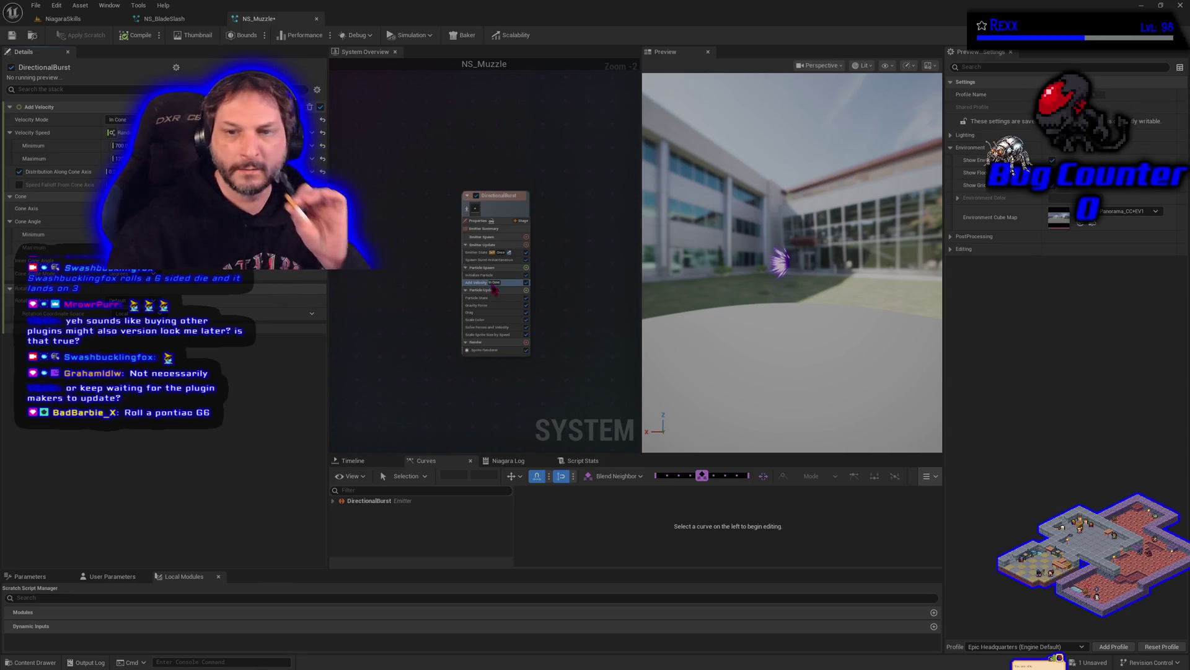
{"action": "left_click", "coordinate": [487, 307]}
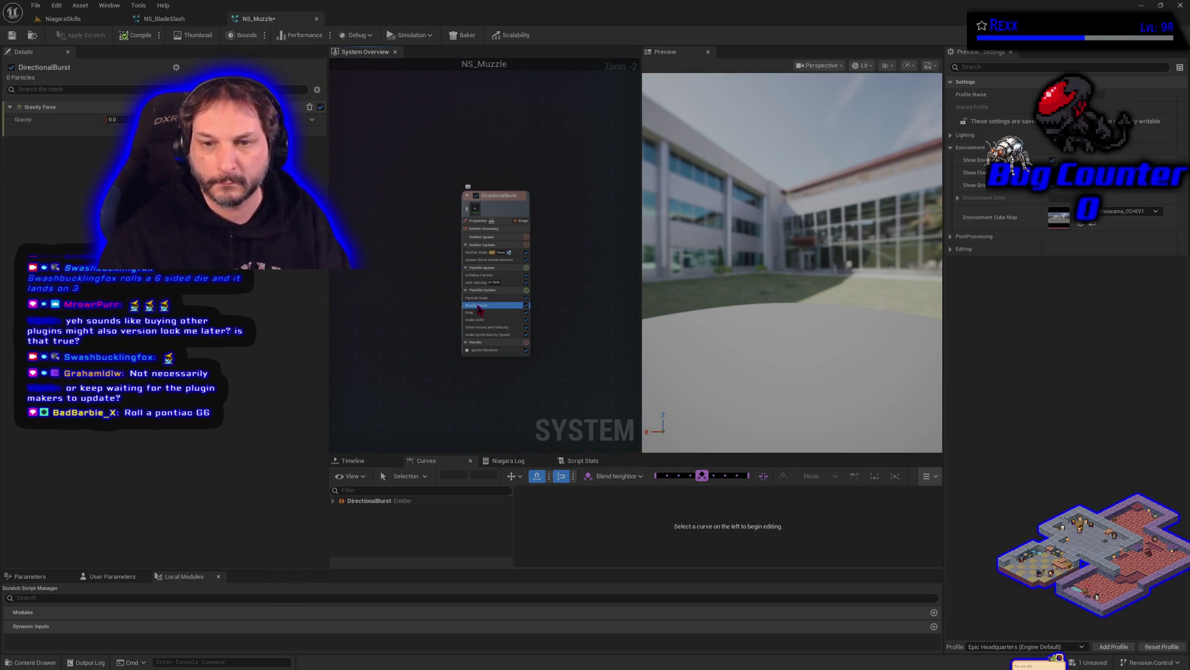
Delete the Gravity Force module, save NS_Muzzle, and return to the NiagaraSkills level.
{"action": "key", "text": "Delete"}
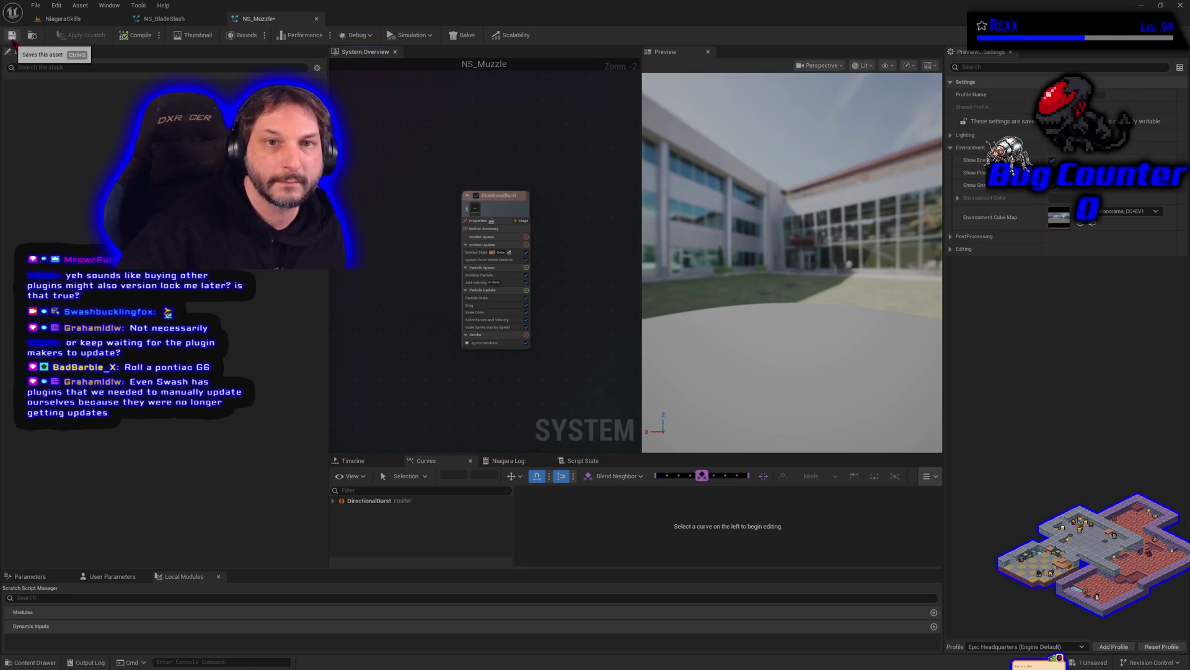
{"action": "left_click", "coordinate": [12, 37]}
{"action": "left_click", "coordinate": [62, 19]}
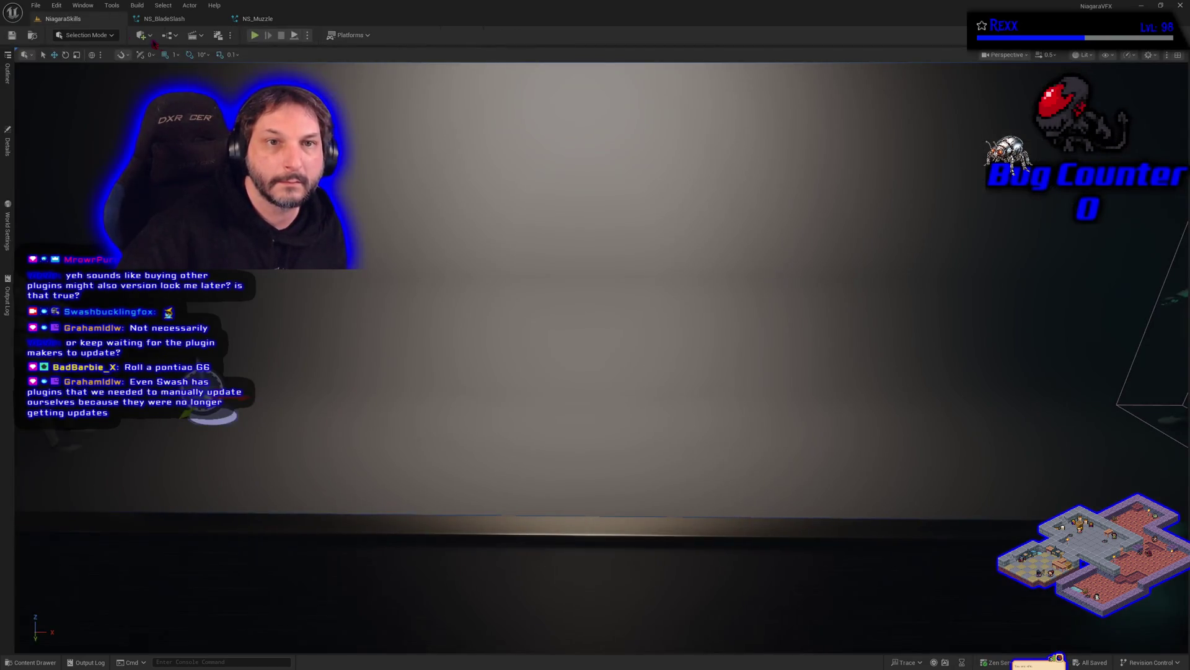
Play-test the NiagaraSkills level briefly, stop it, and go back to NS_Muzzle.
{"action": "left_click", "coordinate": [255, 36]}
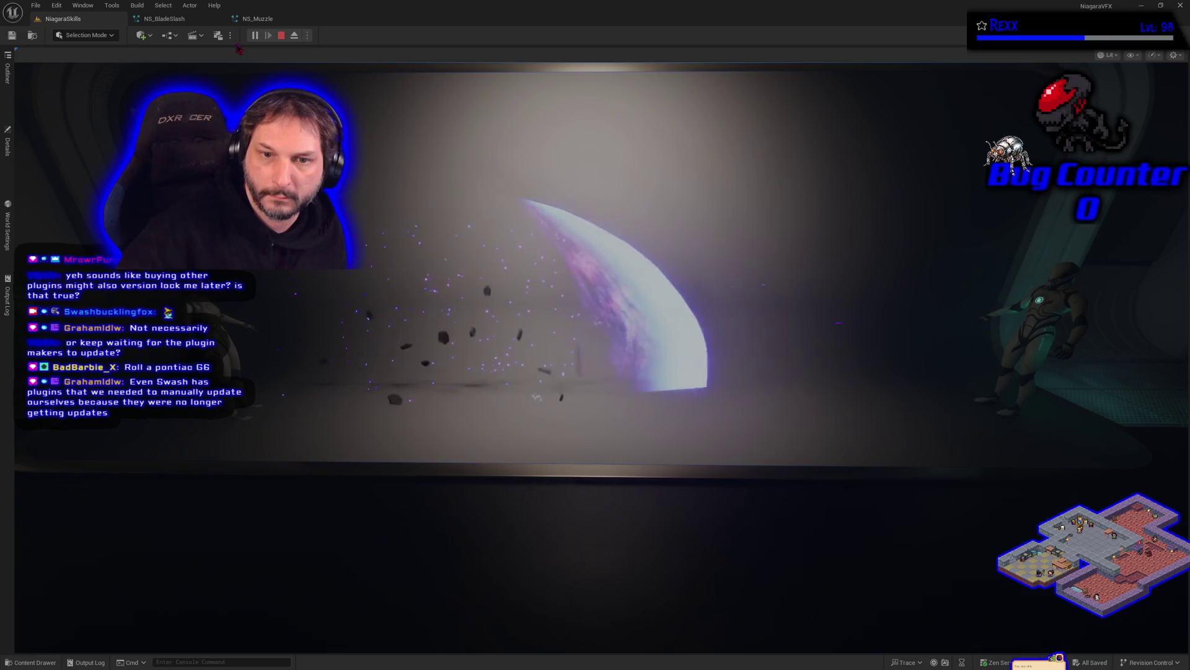
{"action": "left_click", "coordinate": [281, 36]}
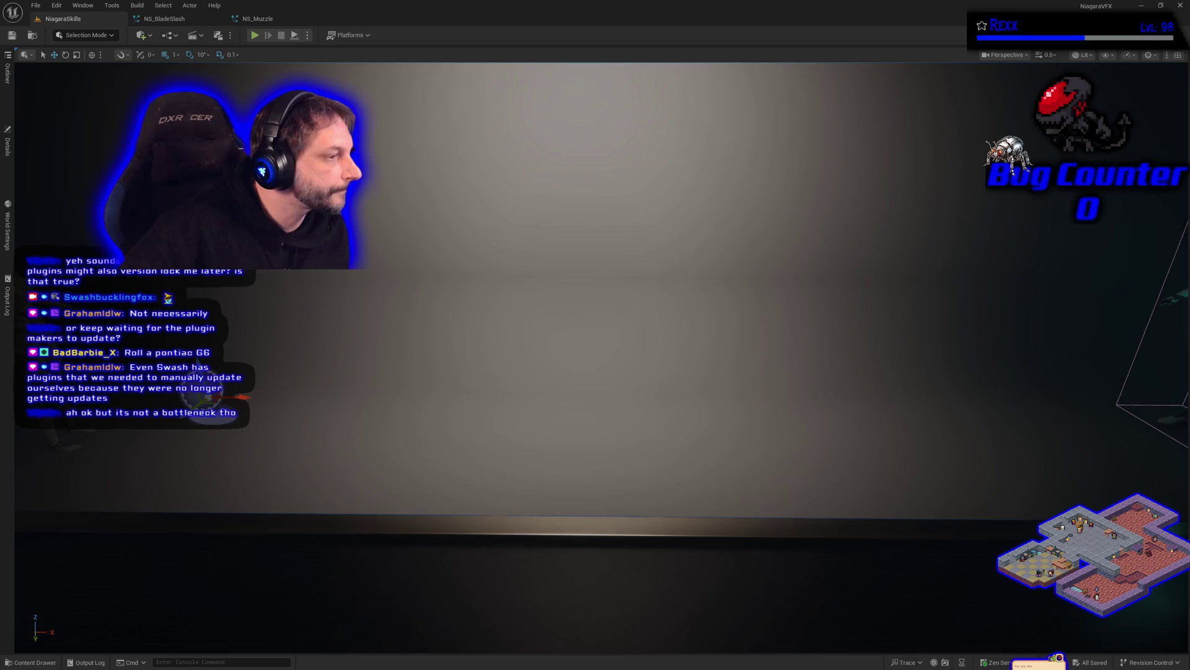
{"action": "left_click", "coordinate": [257, 18]}
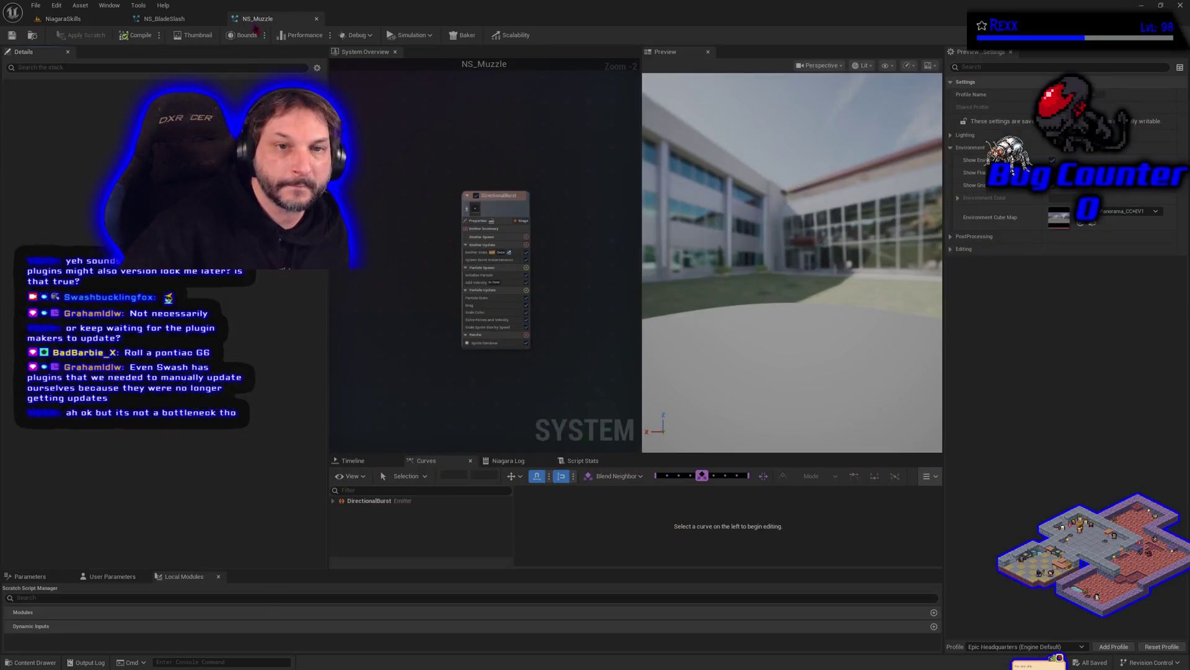
Set Sprite Size in DirectionalBurst's Initialize Particle module to 12.
{"action": "left_click", "coordinate": [487, 275]}
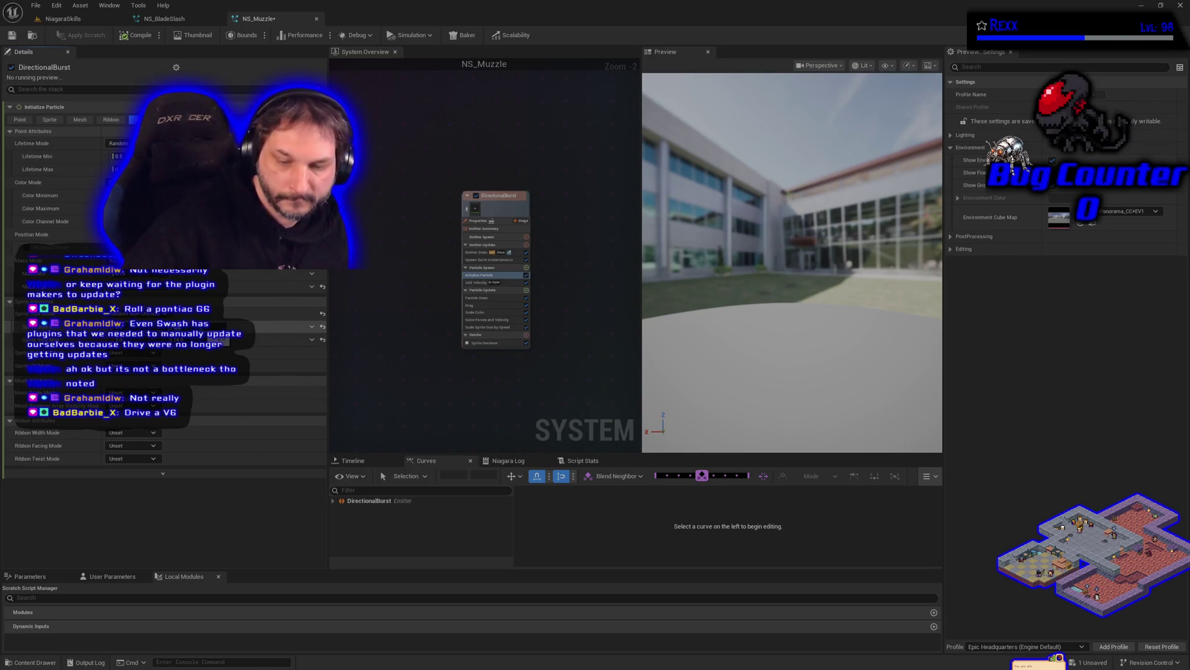
{"action": "type", "text": "2"}
{"action": "key", "text": "Return"}
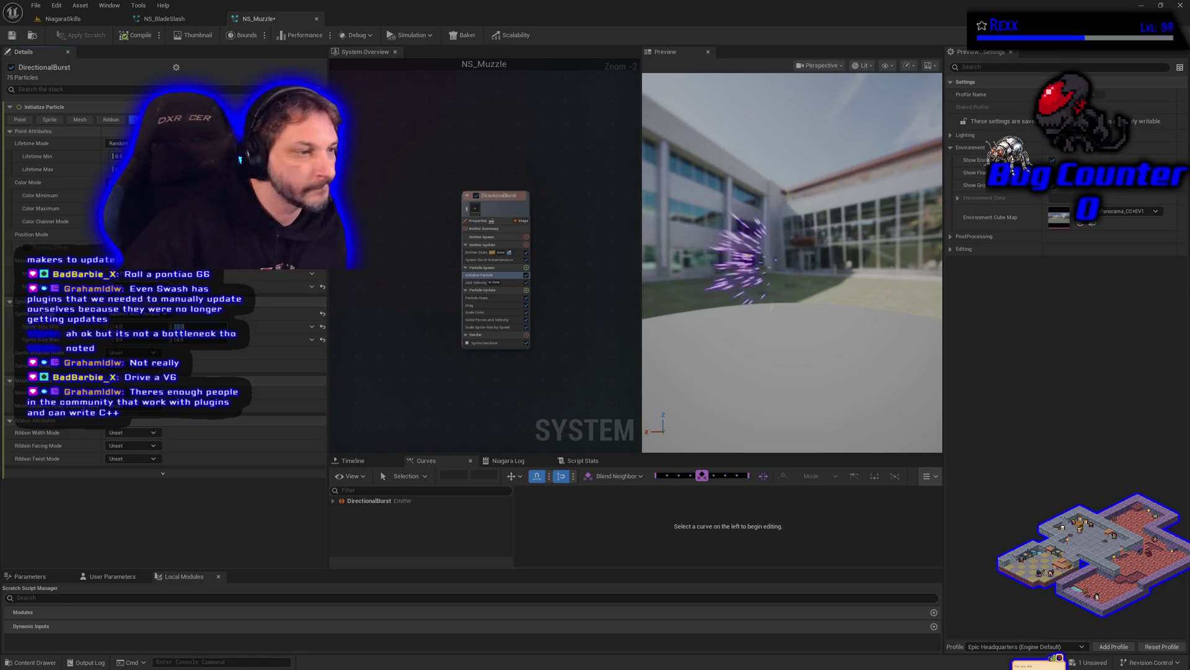
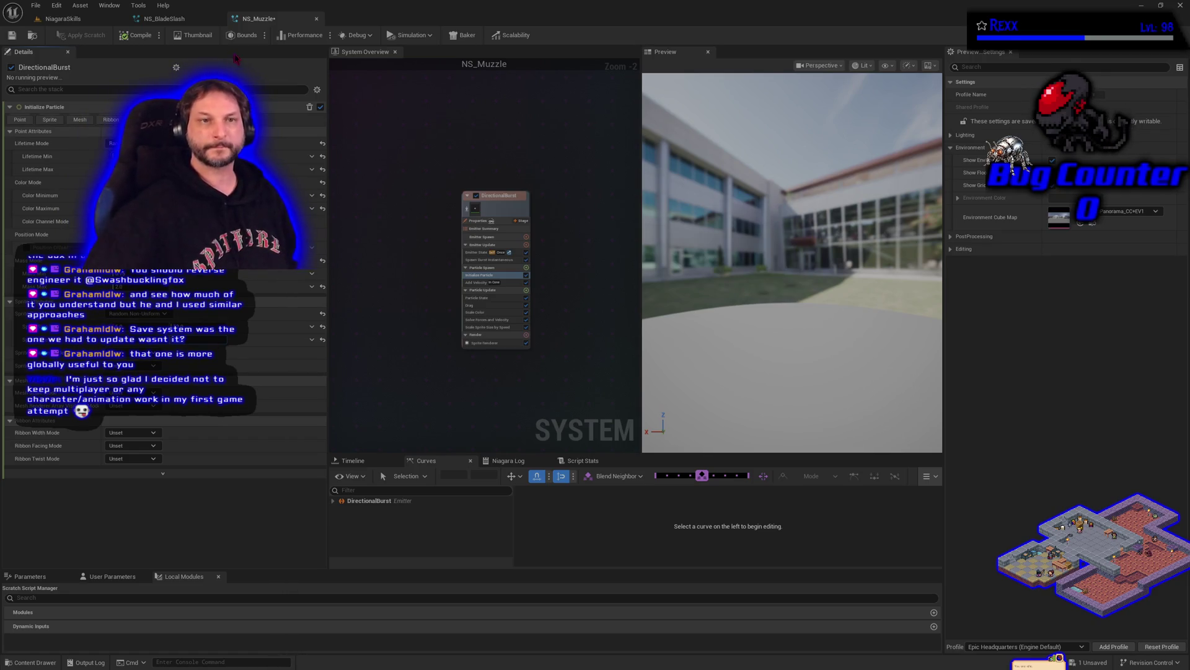
Save NS_Muzzle with Save All, then show the BladeSlash folder in the Content Drawer.
{"action": "left_click", "coordinate": [36, 5]}
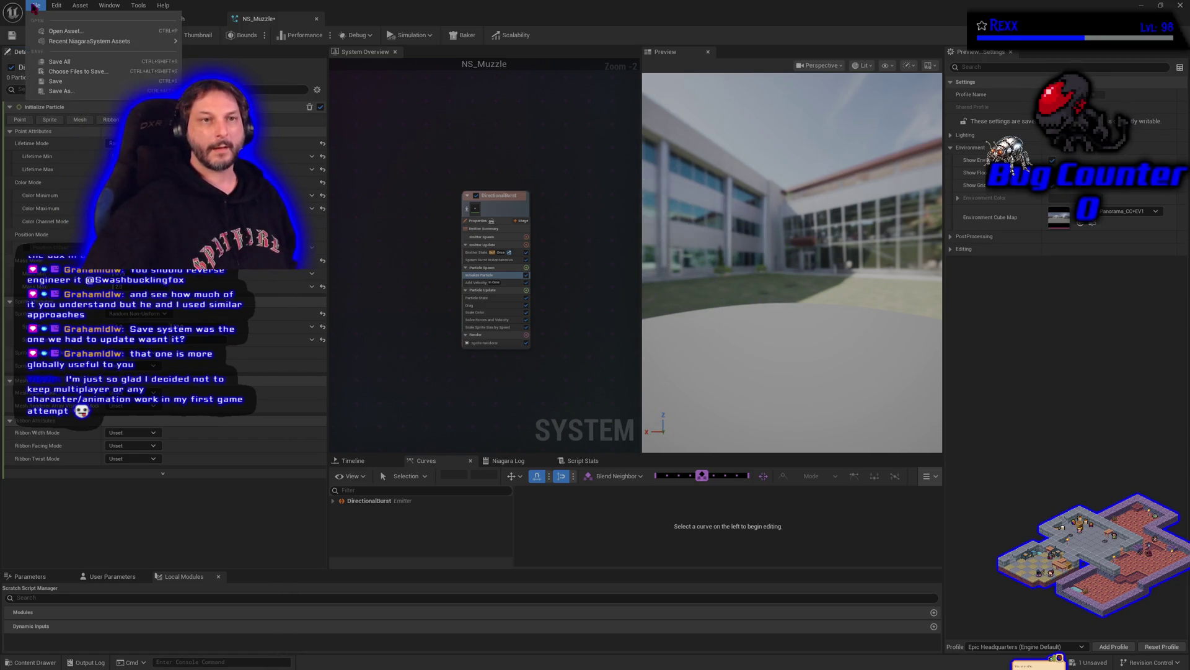
{"action": "left_click", "coordinate": [62, 64]}
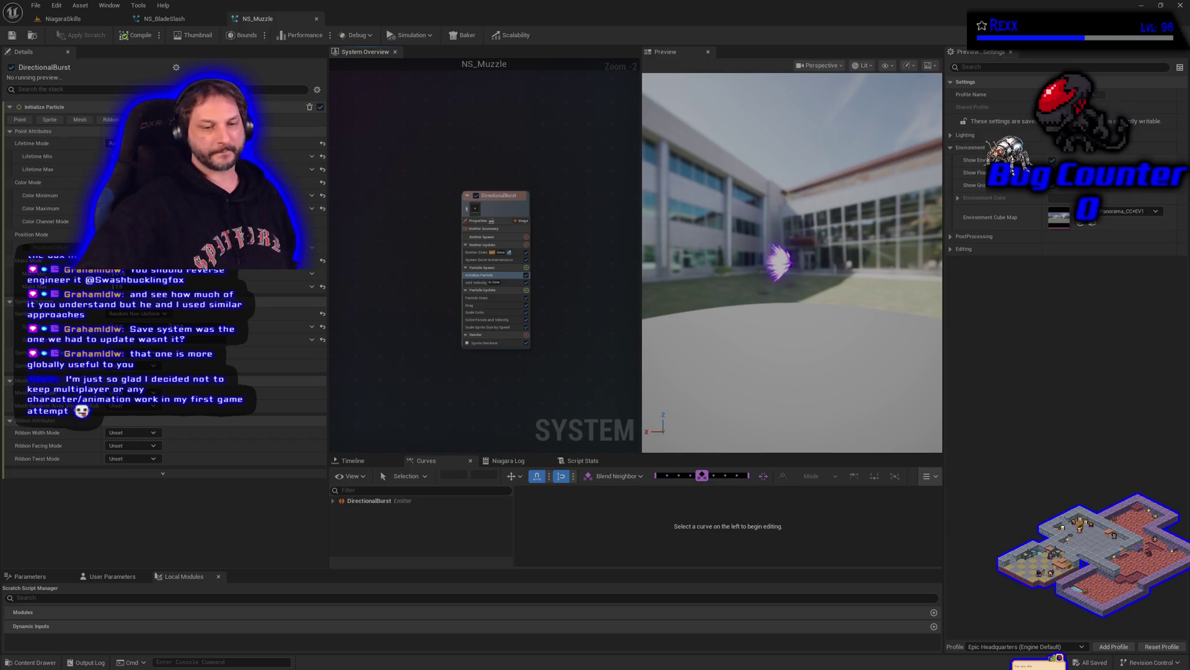
{"action": "left_click", "coordinate": [31, 662]}
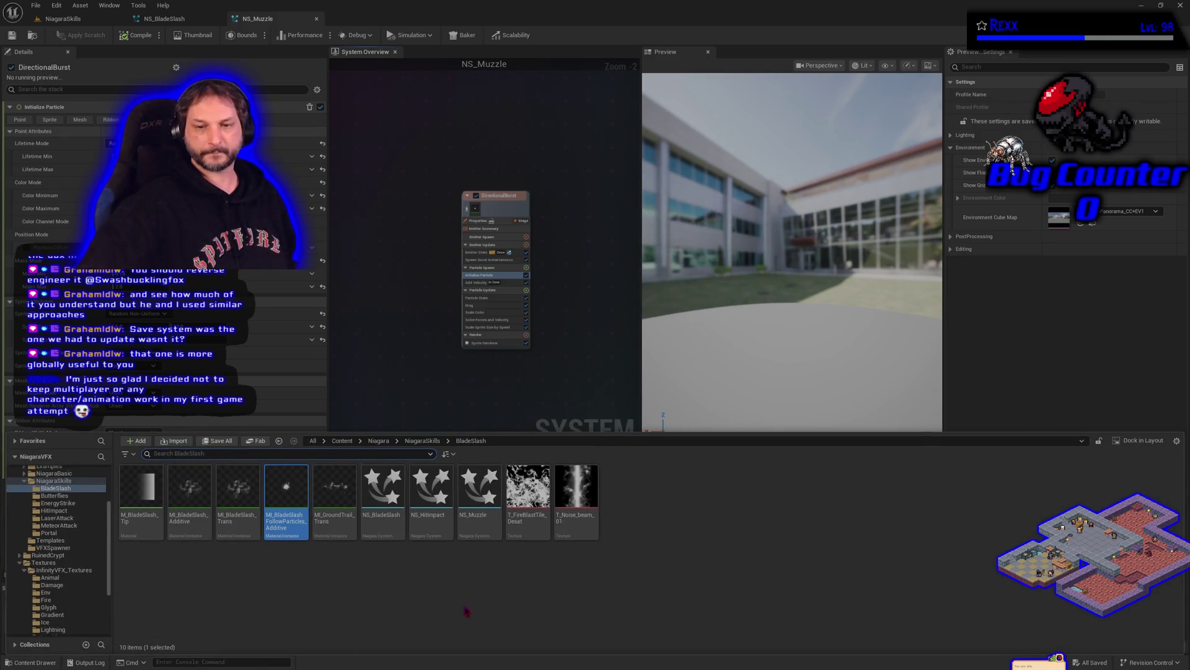
Open NS_HitImpact, then play-test the NiagaraSkills level and stop the session.
{"action": "left_click", "coordinate": [425, 514]}
{"action": "double_click", "coordinate": [426, 514]}
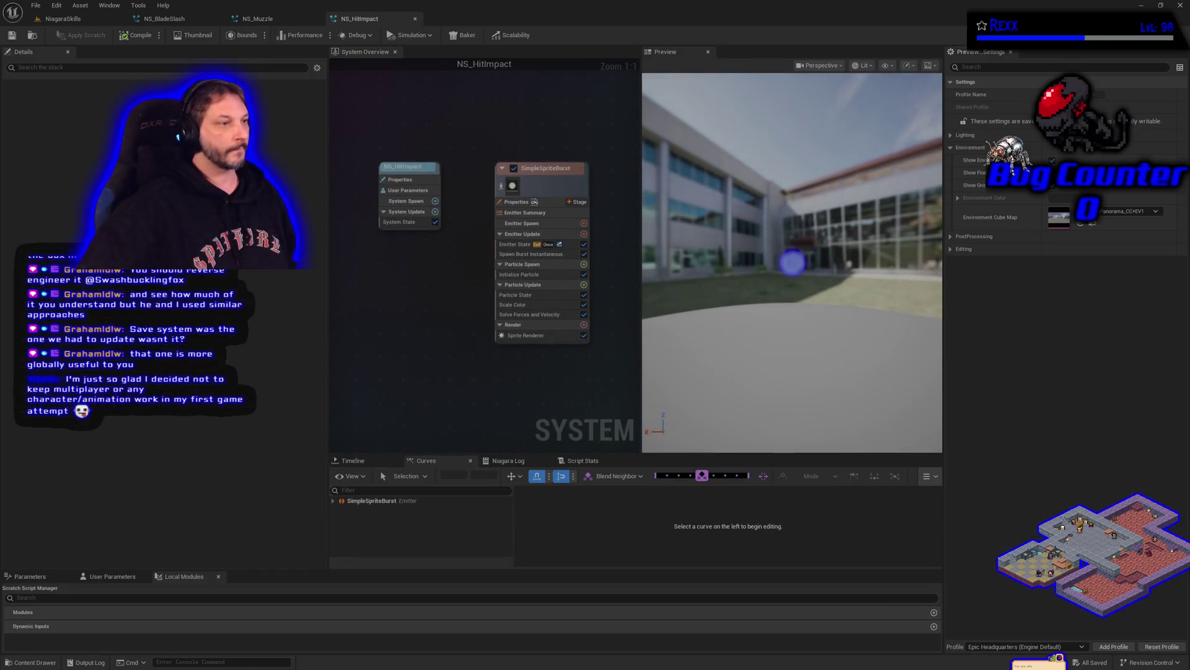
{"action": "left_click", "coordinate": [47, 23]}
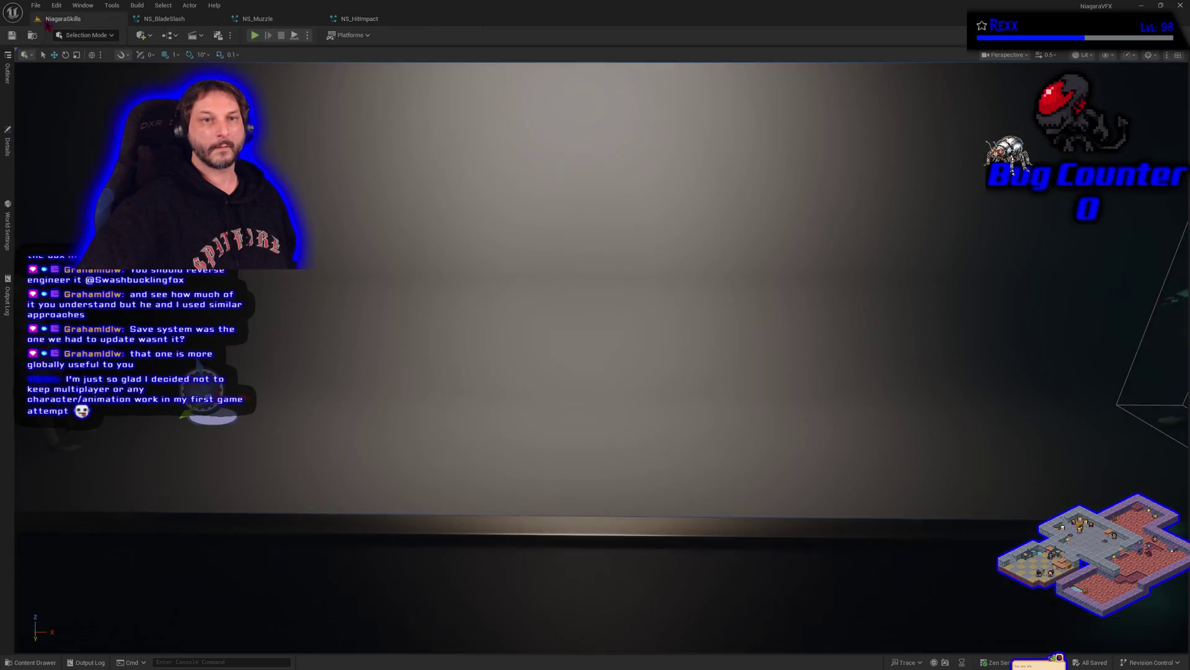
{"action": "left_click", "coordinate": [254, 35]}
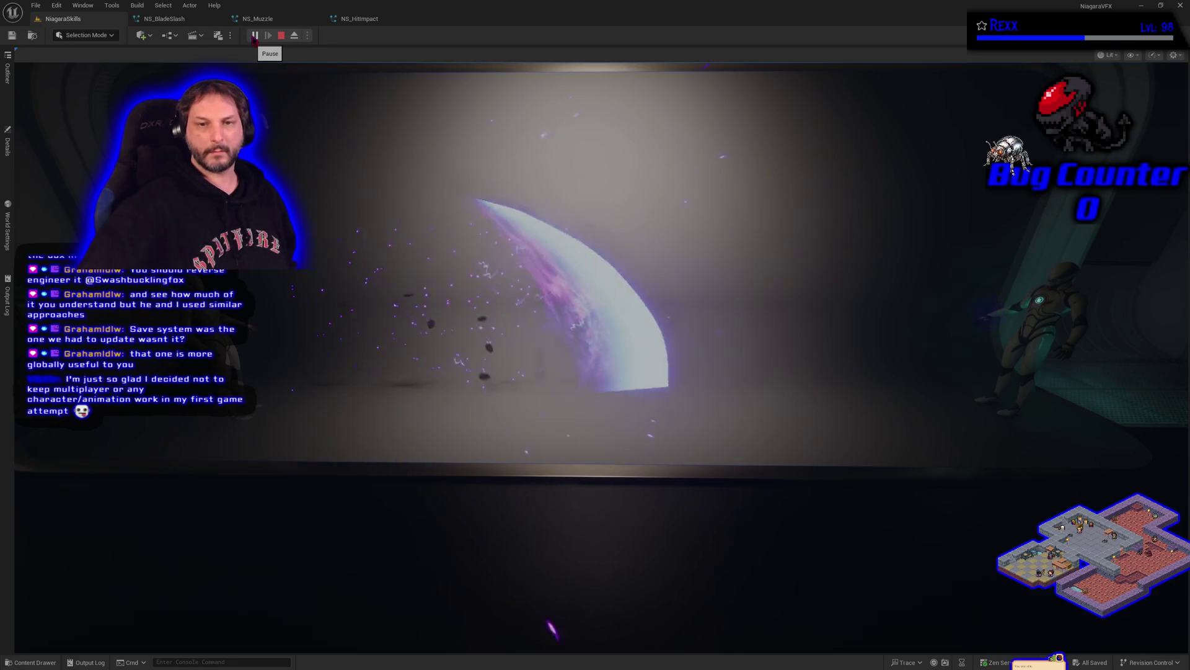
{"action": "key", "text": "Escape"}
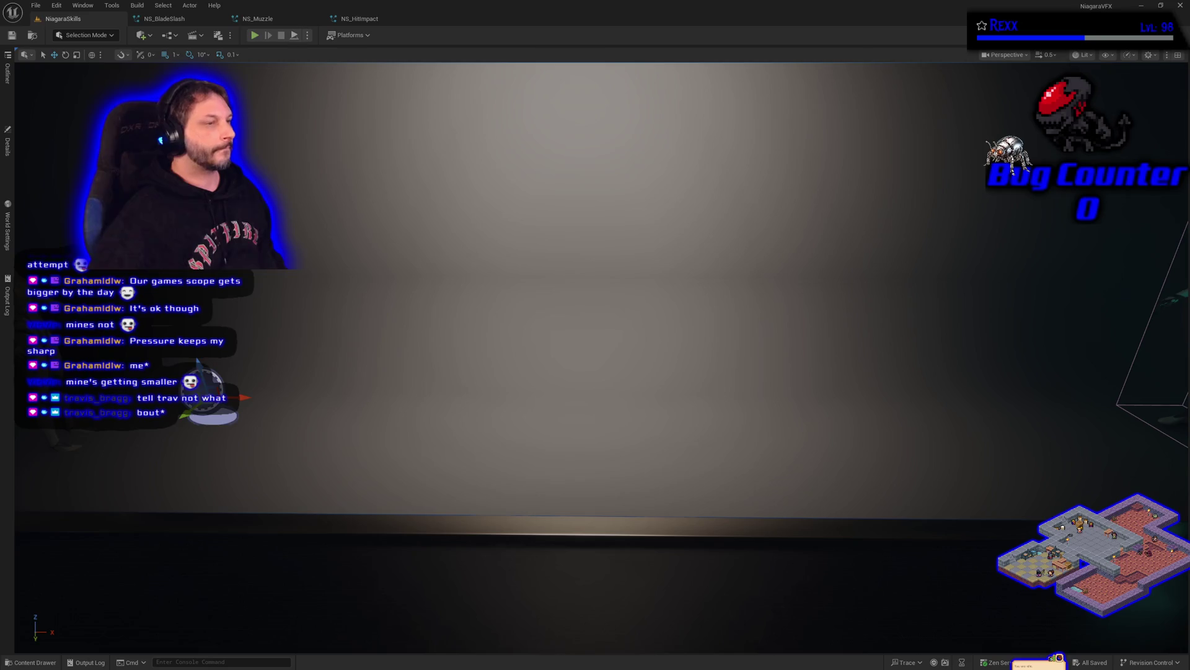
Search the web browser for 'rama melee plugin'.
{"action": "key", "text": "alt+Tab"}
{"action": "type", "text": "rt"}
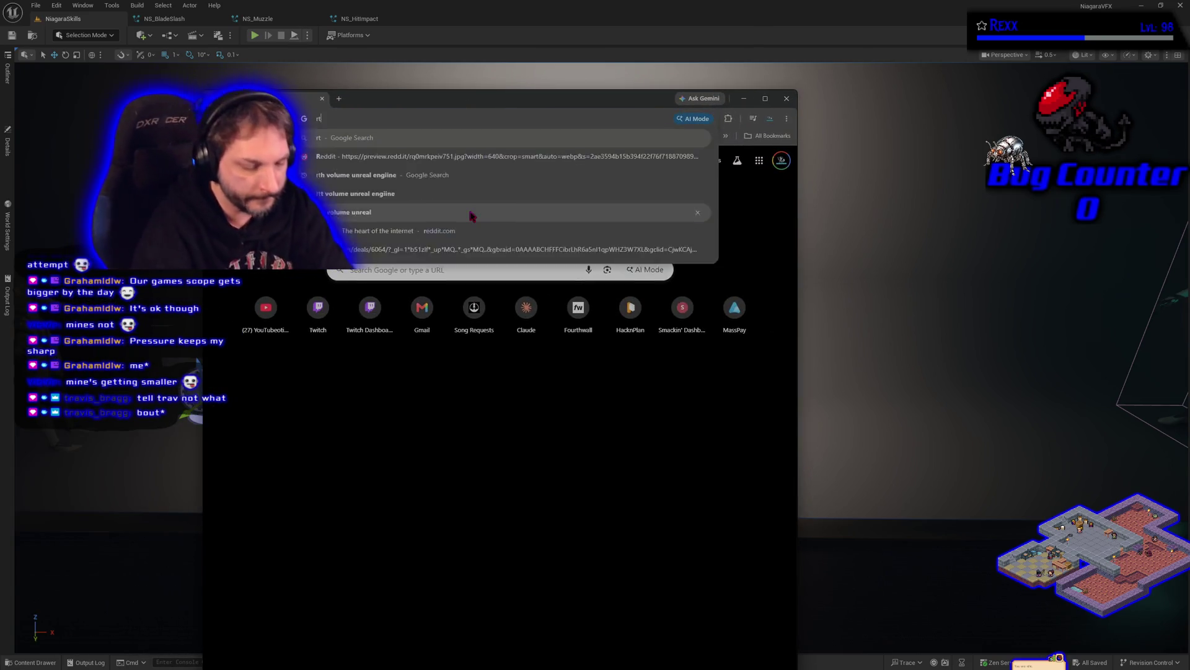
{"action": "key", "text": "BackSpace"}
{"action": "type", "text": "am"}
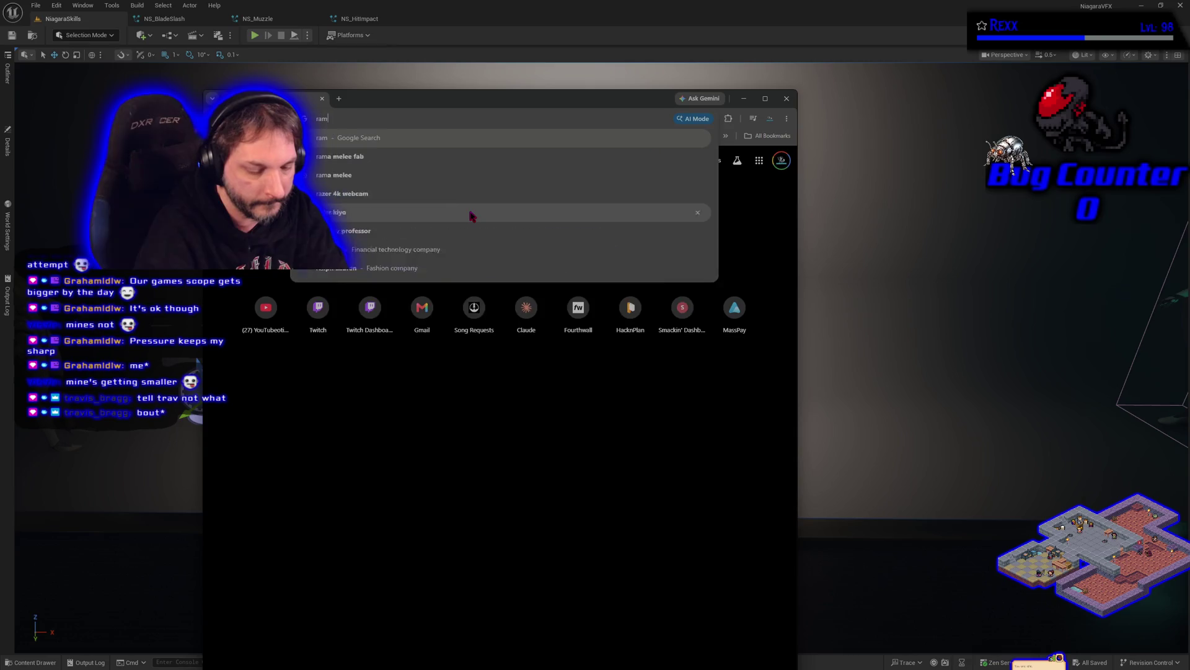
{"action": "type", "text": "a melee plugin"}
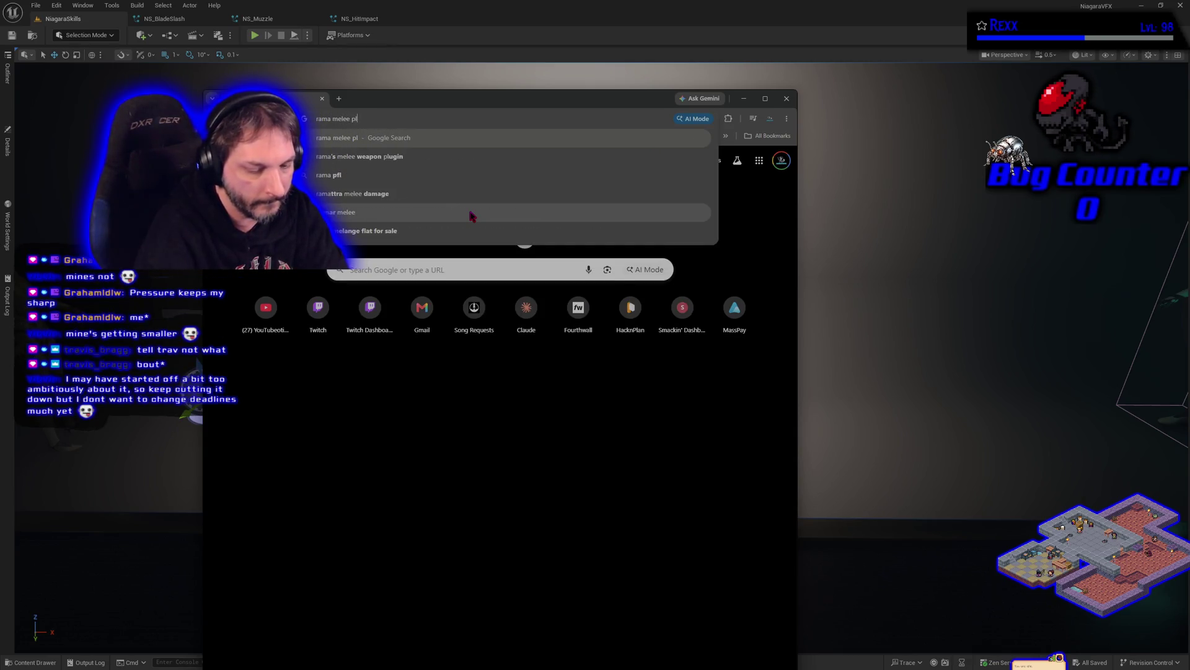
{"action": "key", "text": "Return"}
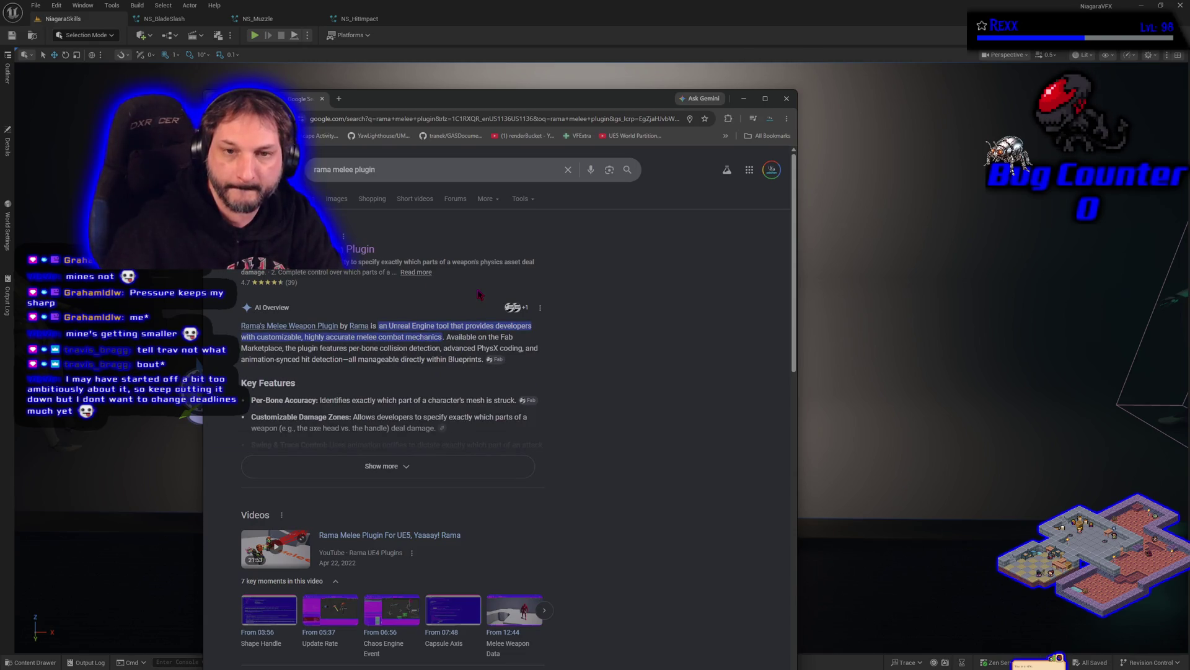
Open the Rama melee plugin's Fab listing, copy its URL, and minimize the browser.
{"action": "left_click", "coordinate": [366, 248]}
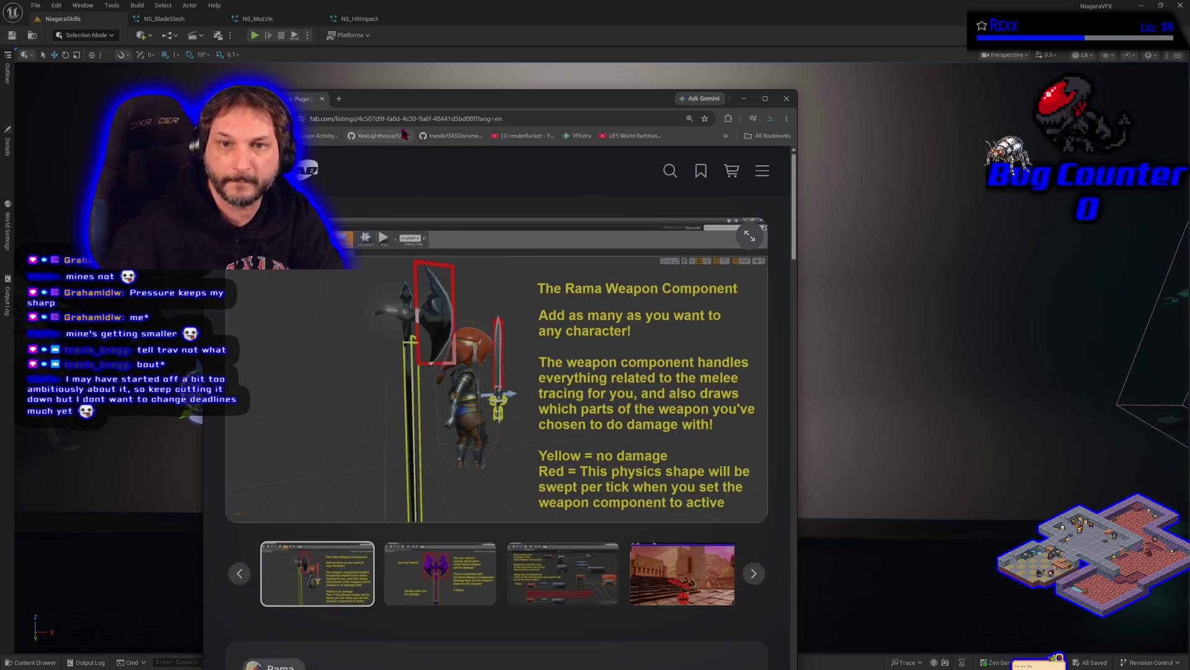
{"action": "left_click", "coordinate": [380, 118]}
{"action": "right_click", "coordinate": [379, 119]}
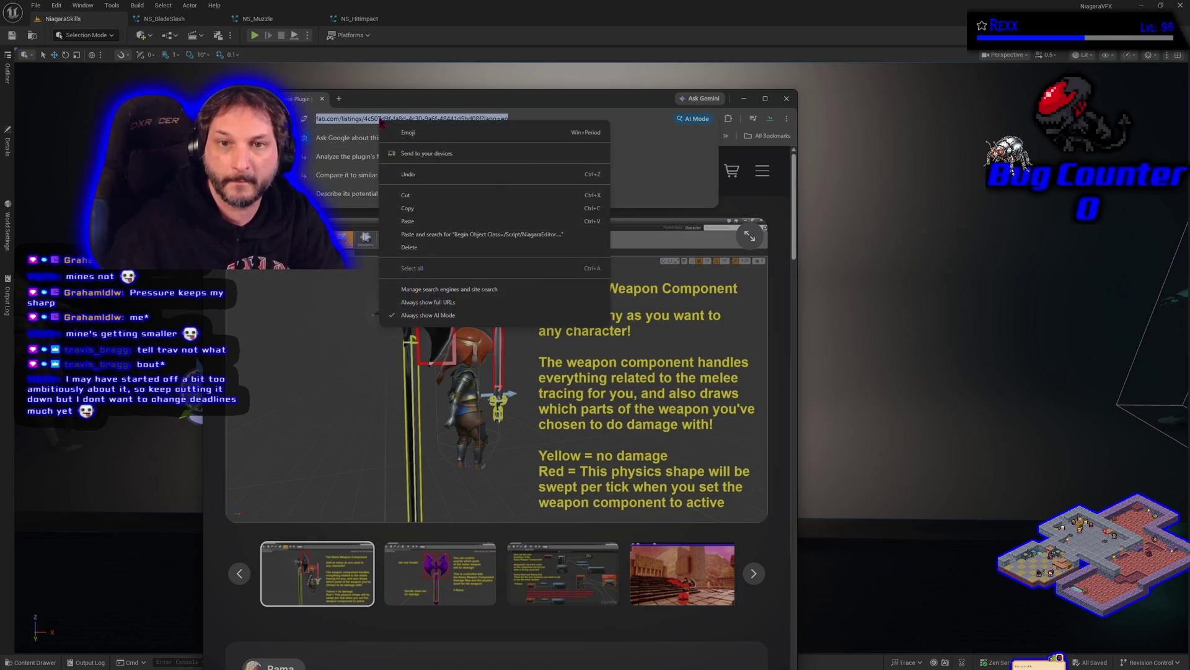
{"action": "left_click", "coordinate": [427, 209]}
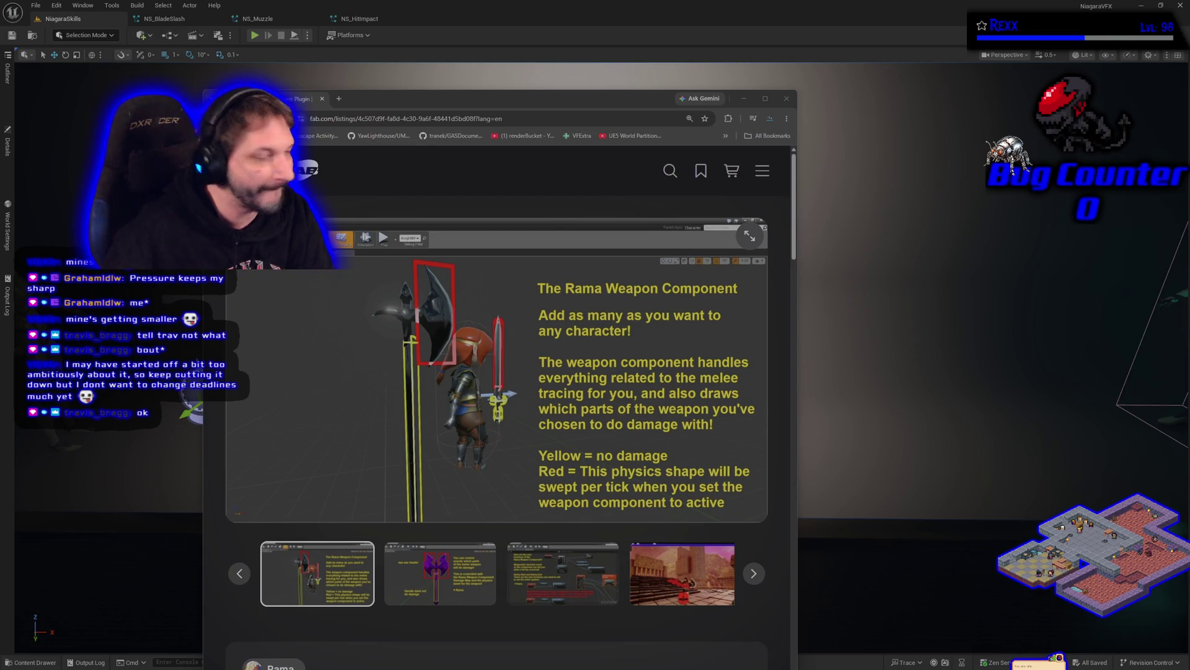
{"action": "left_click", "coordinate": [321, 98]}
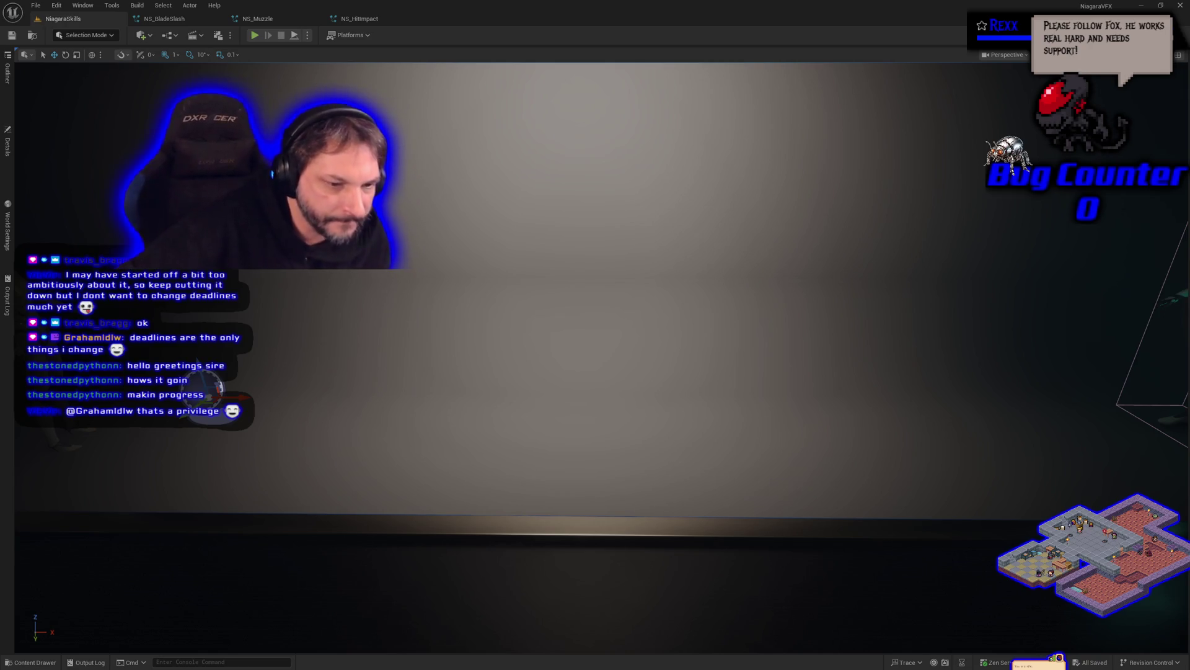
Play-test the NiagaraSkills level to see the slash effect, then return to the level tab.
{"action": "left_click", "coordinate": [255, 36]}
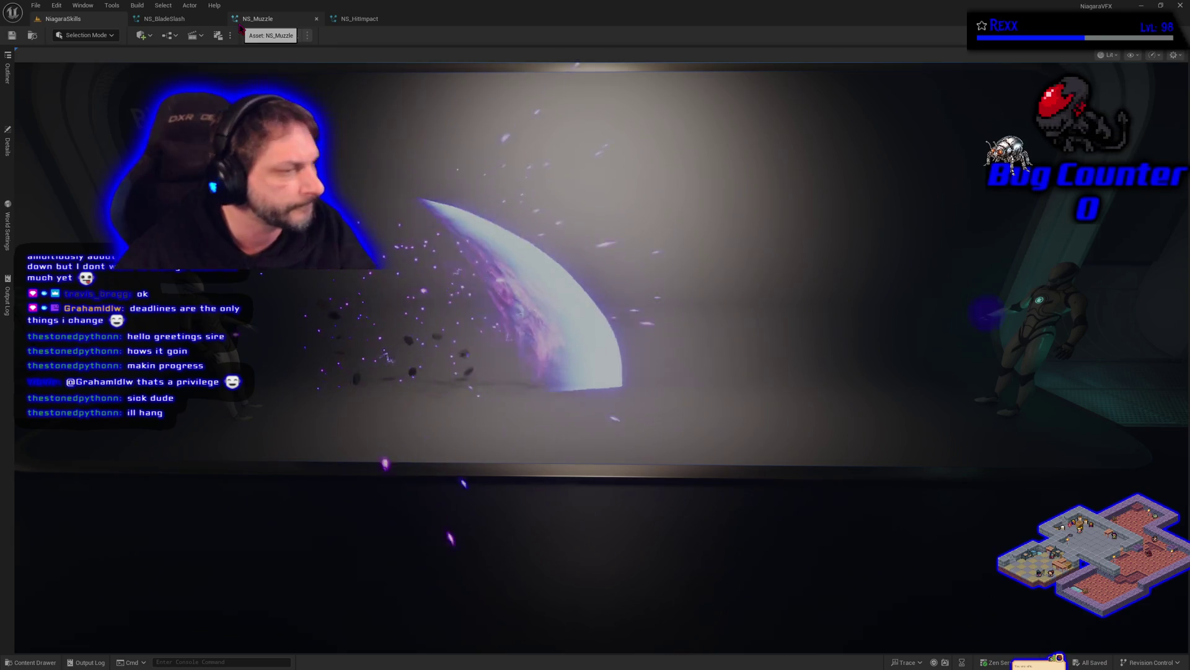
{"action": "left_click", "coordinate": [63, 19]}
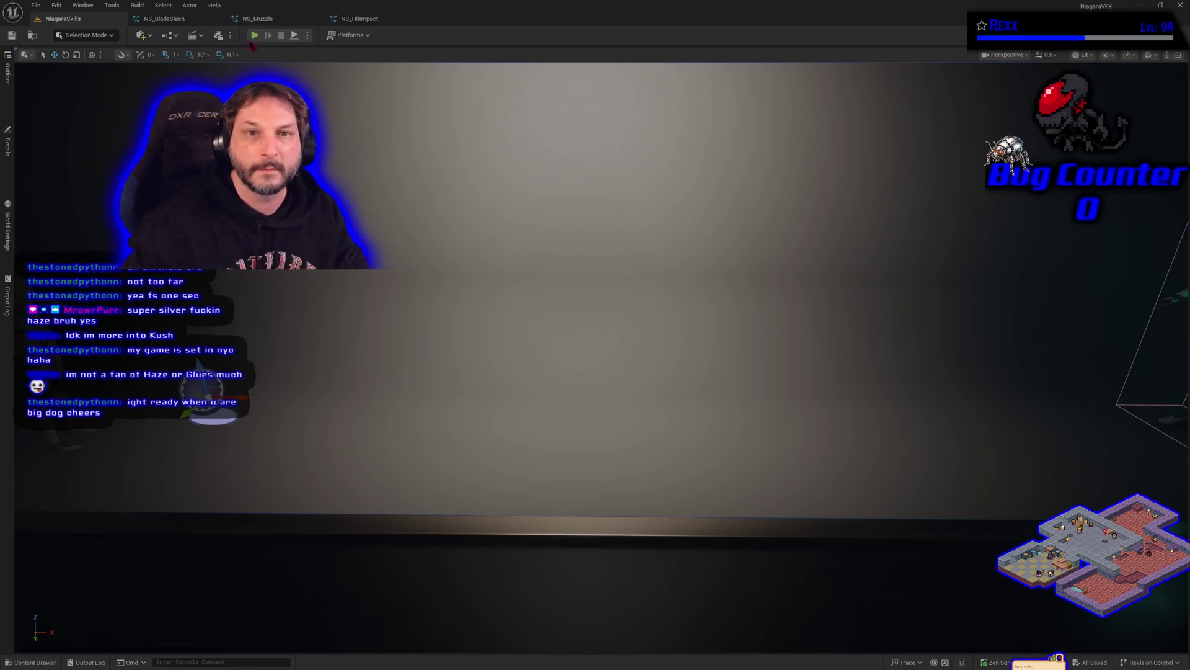
Rename NS_HitImpact's SimpleSpriteBurst emitter to HitFlash and select its Sprite Renderer.
{"action": "left_click", "coordinate": [359, 19]}
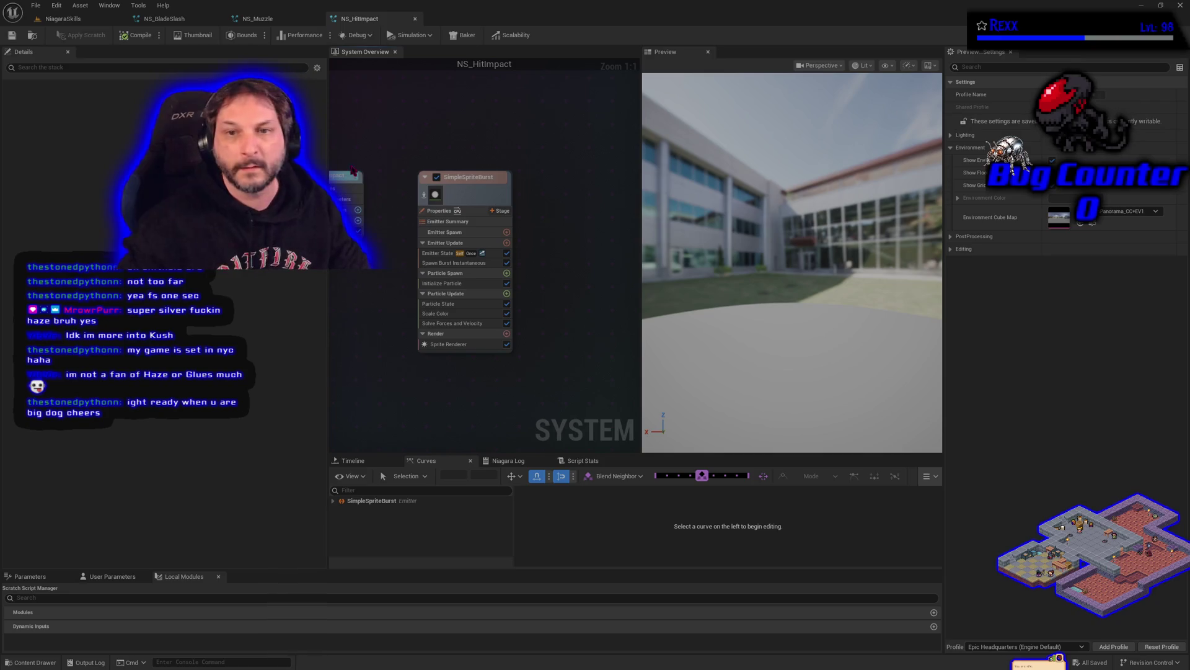
{"action": "left_click", "coordinate": [474, 180]}
{"action": "left_click", "coordinate": [475, 178]}
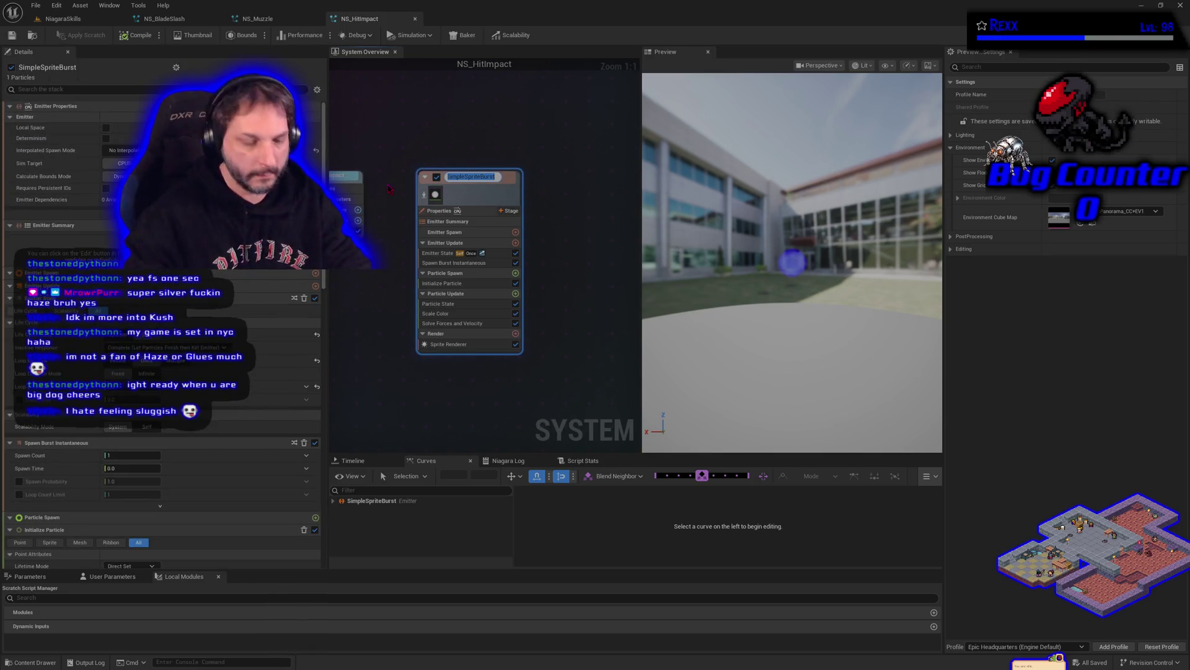
{"action": "type", "text": "HitF"}
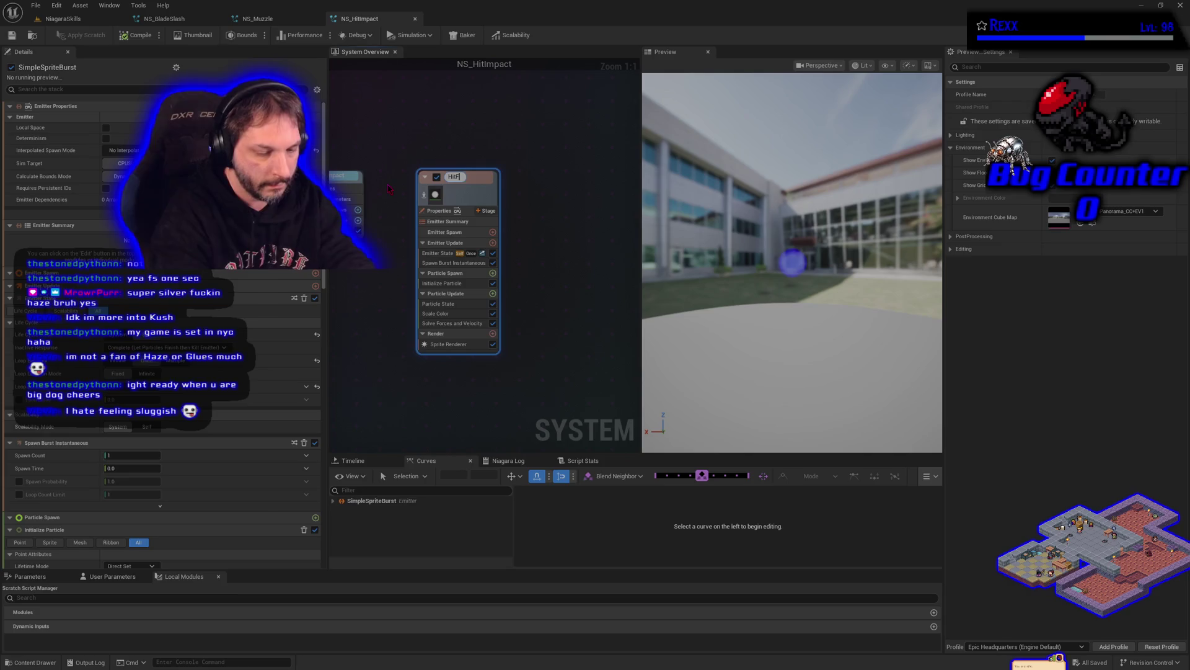
{"action": "type", "text": "lash"}
{"action": "key", "text": "Return"}
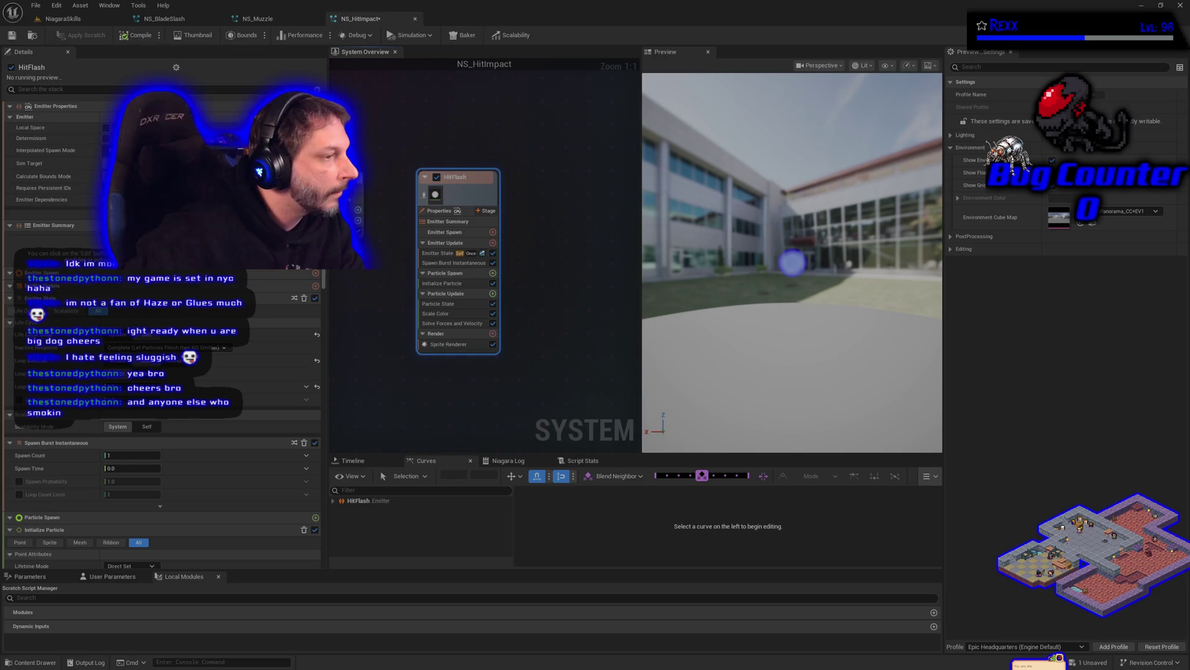
{"action": "left_click", "coordinate": [453, 344]}
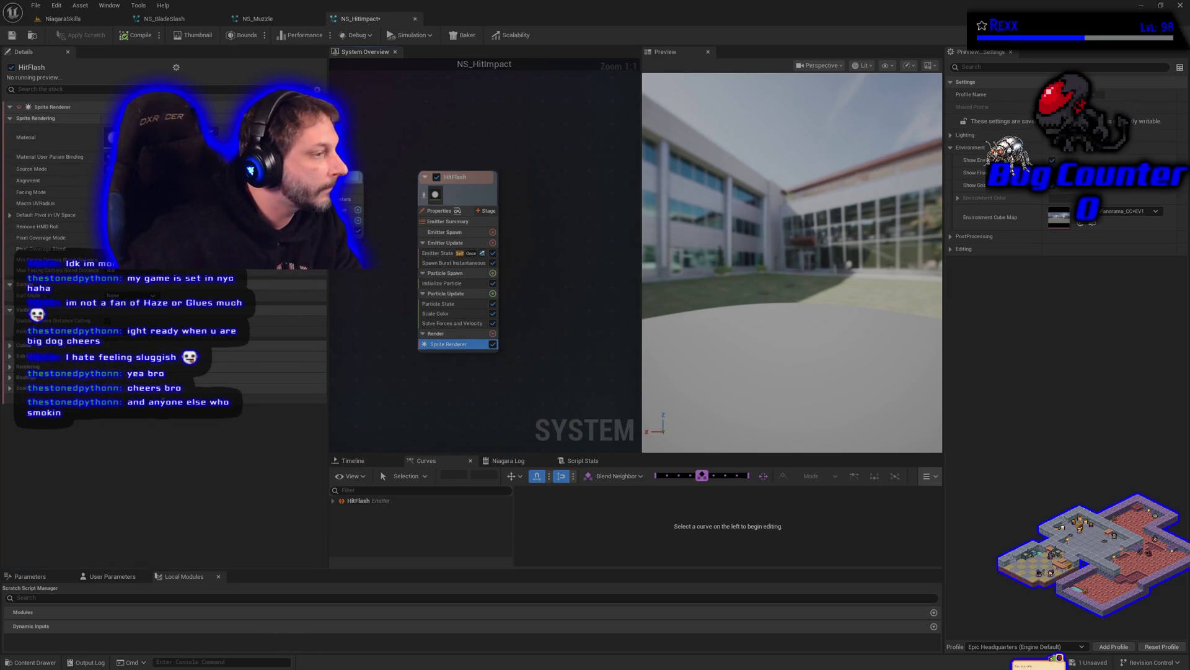
Turn off Show Environment in the preview and select HitFlash's Initialize Particle module.
{"action": "left_click", "coordinate": [42, 662]}
{"action": "double_click", "coordinate": [305, 533]}
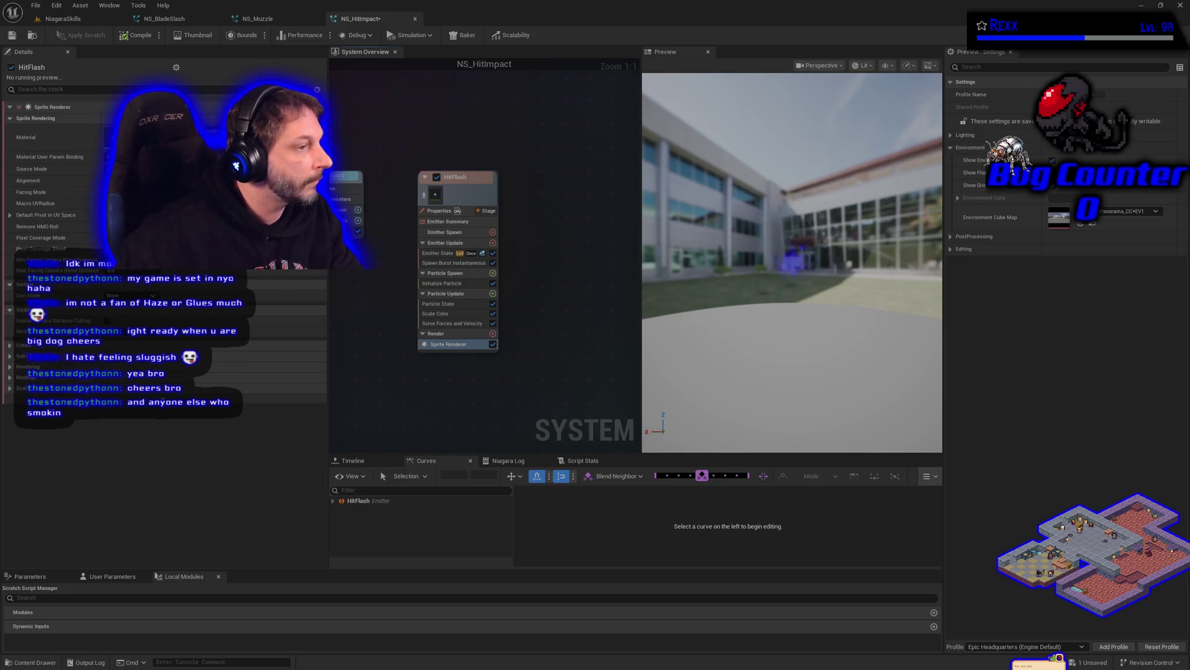
{"action": "left_click", "coordinate": [1052, 160]}
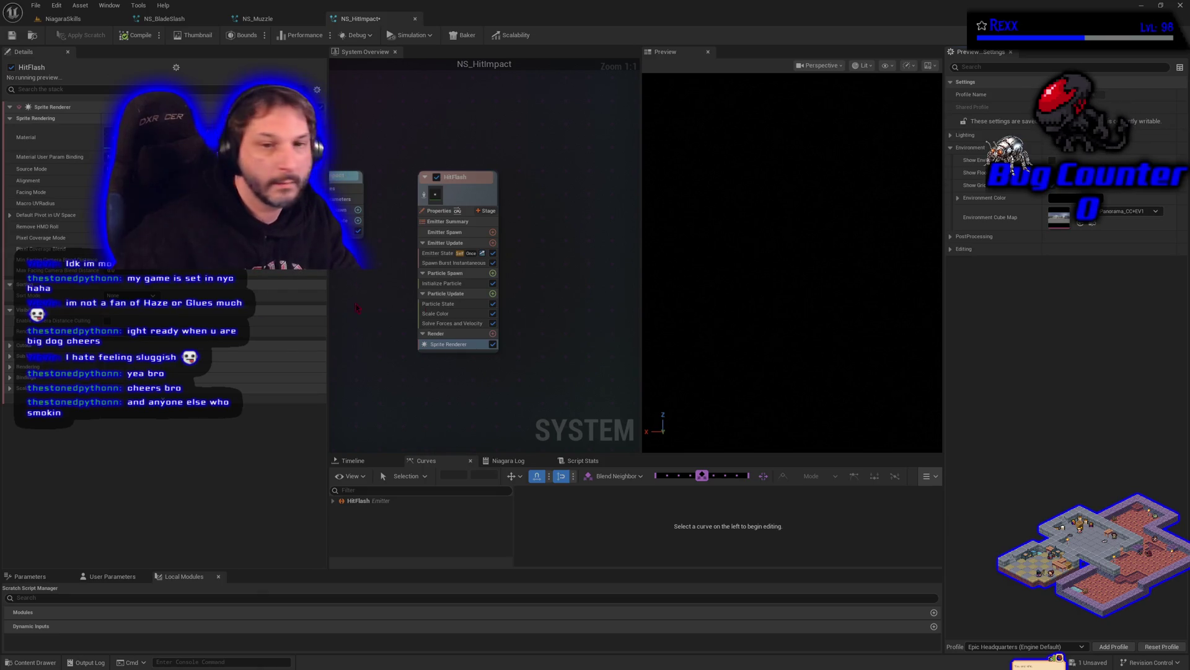
{"action": "left_click", "coordinate": [441, 283]}
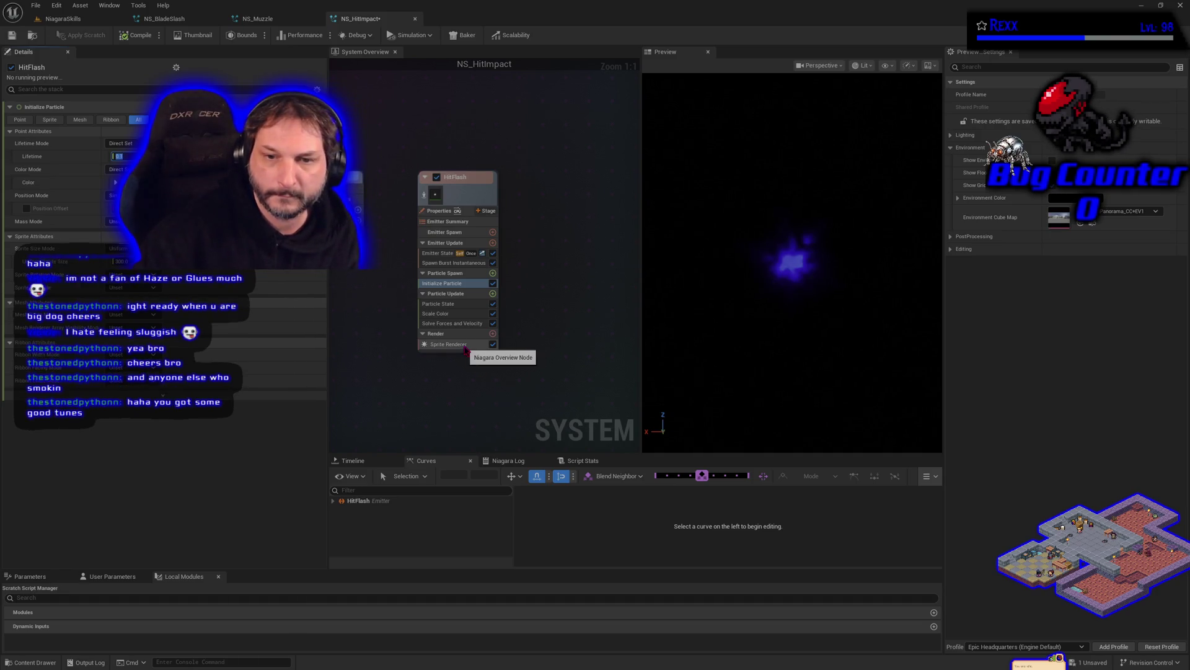
Add a second Sprite Renderer to HitFlash and open the Content Drawer at BladeSlash.
{"action": "left_click", "coordinate": [493, 333]}
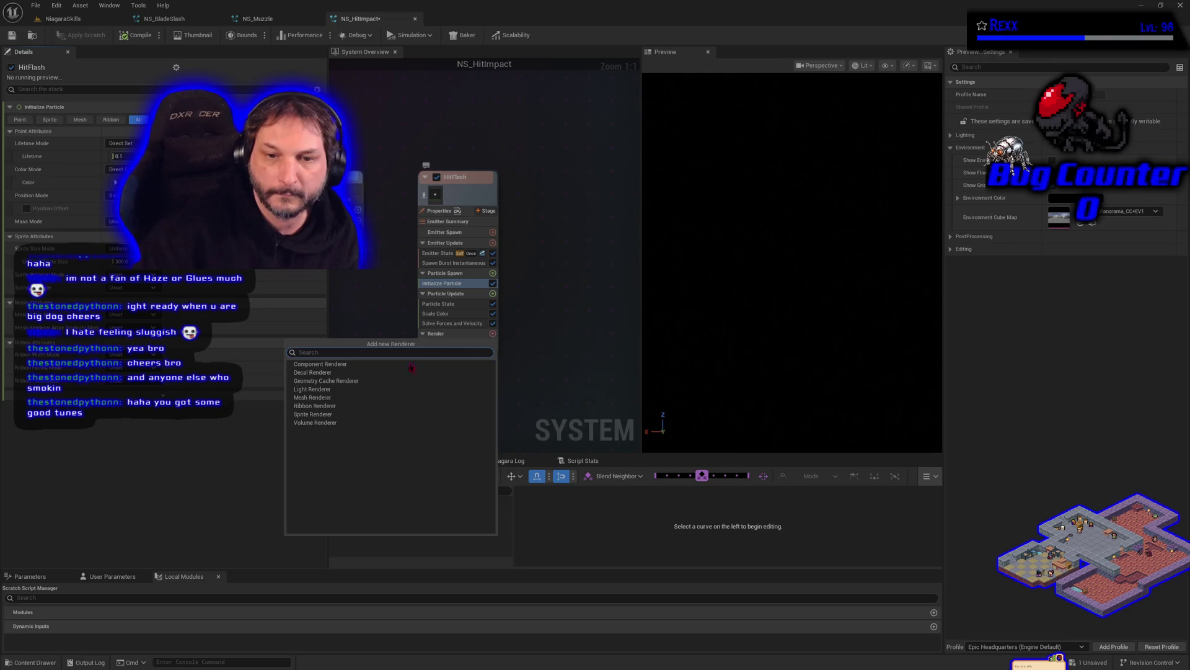
{"action": "left_click", "coordinate": [312, 414]}
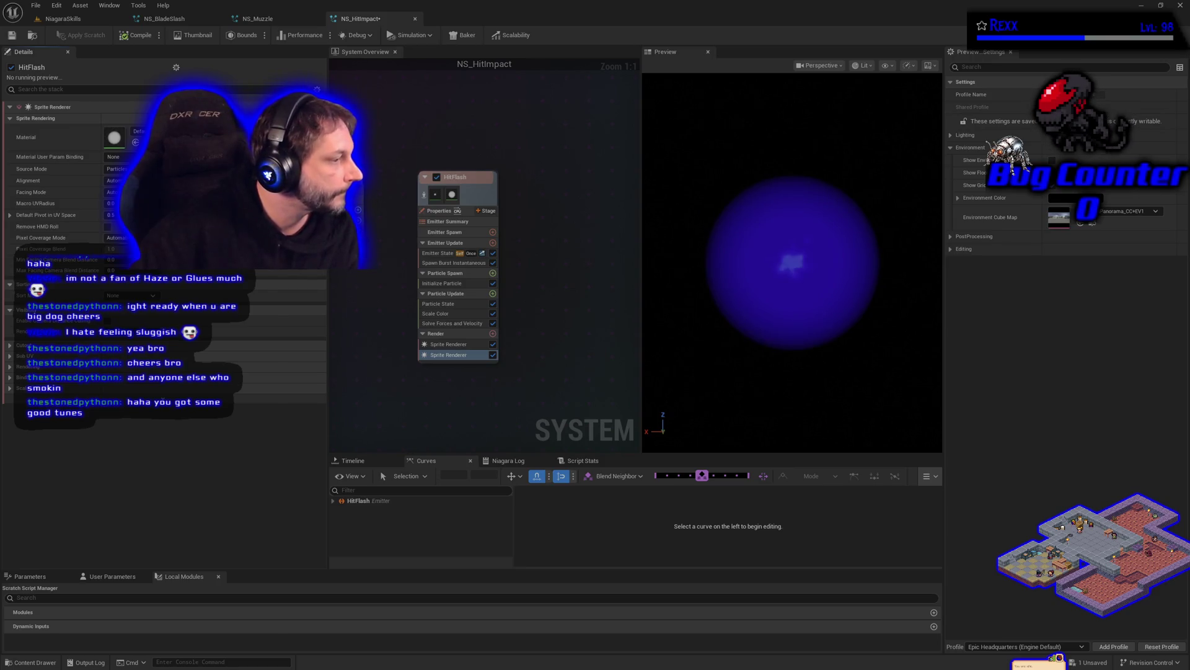
{"action": "left_click", "coordinate": [34, 662]}
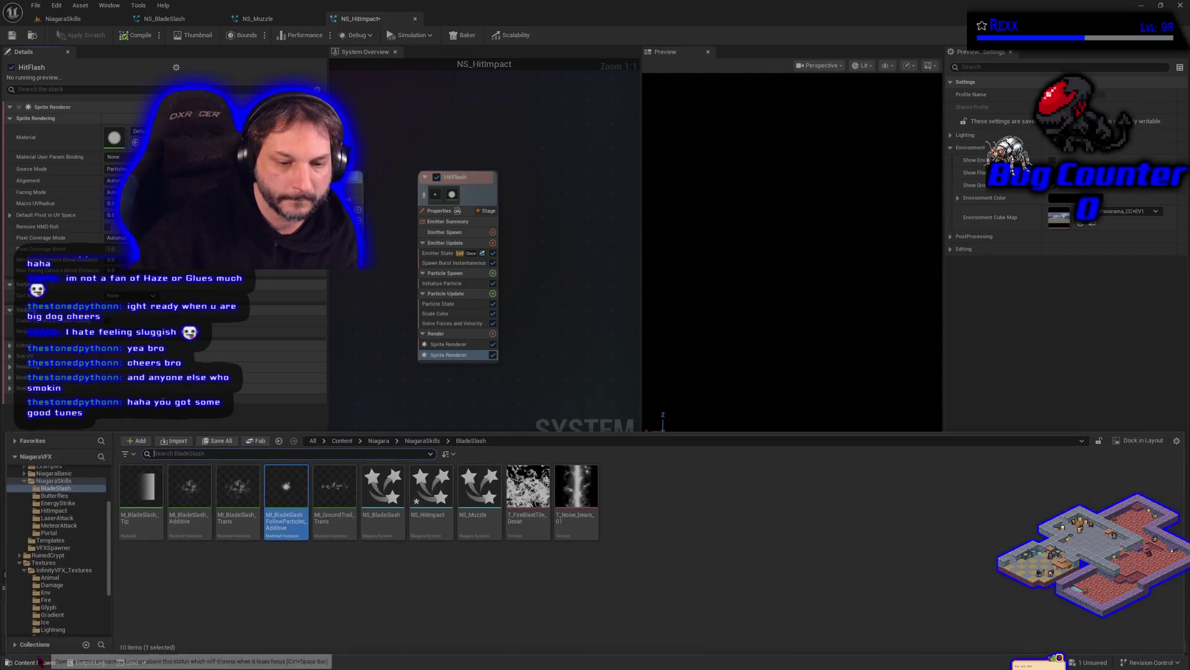
Copy T_FireCracksMask from Textures > InfinityVFX_Textures > Damage into BladeSlash, then bring up Save Content.
{"action": "left_click", "coordinate": [58, 564]}
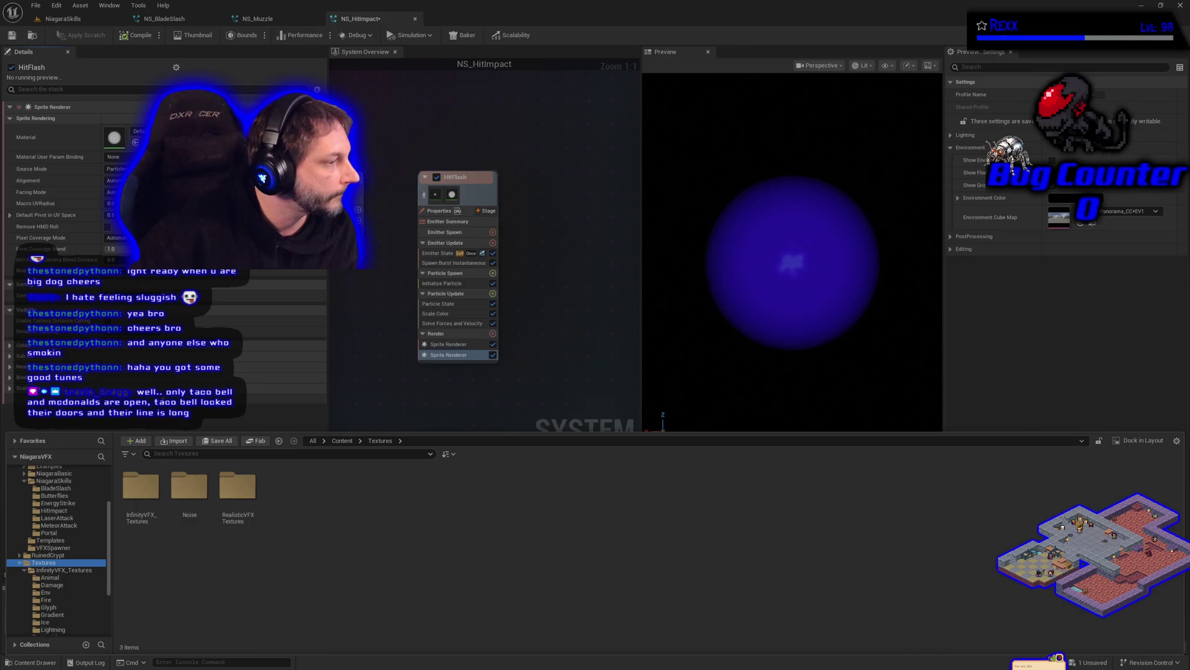
{"action": "double_click", "coordinate": [141, 489]}
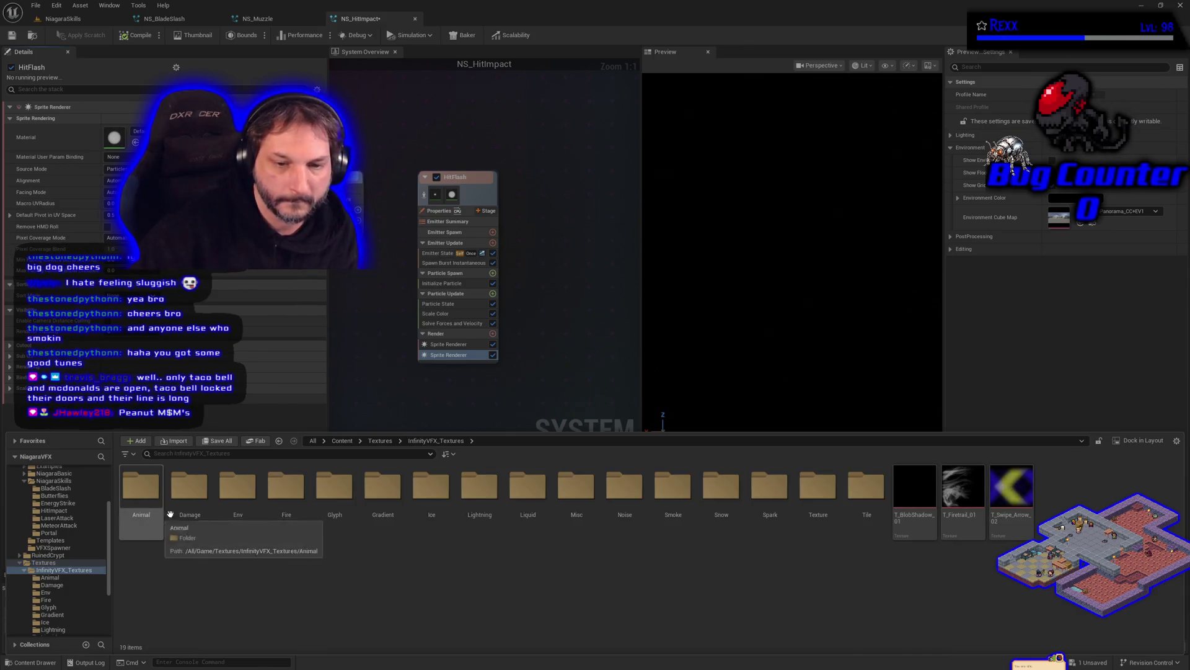
{"action": "double_click", "coordinate": [183, 505]}
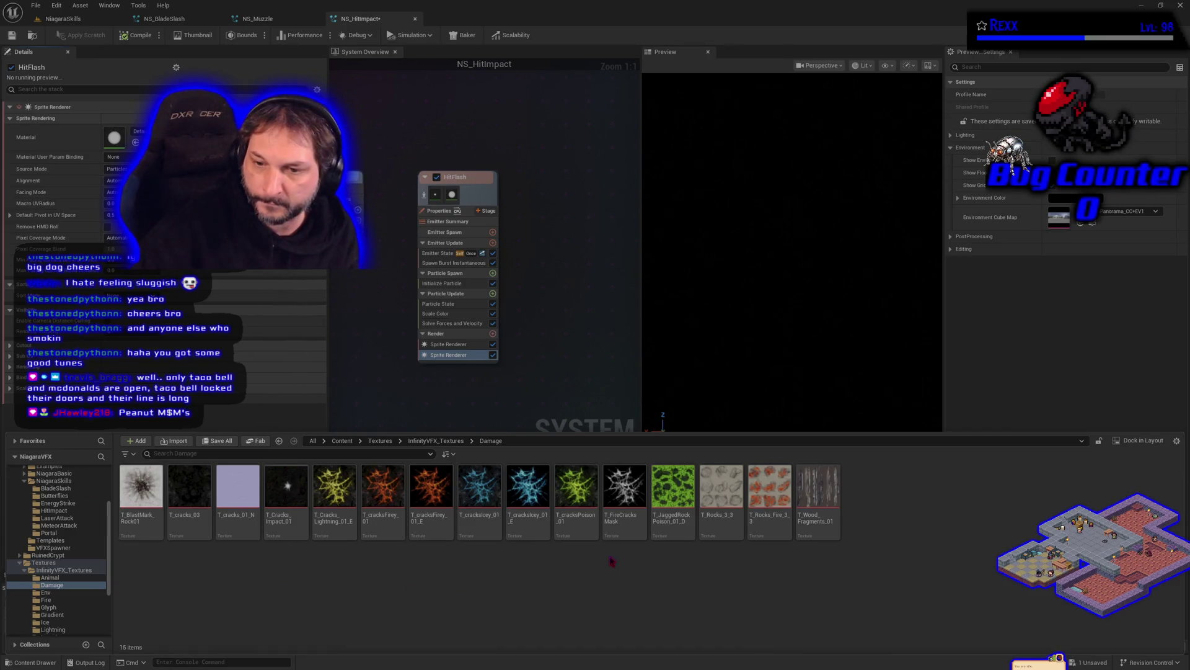
{"action": "left_click", "coordinate": [618, 535]}
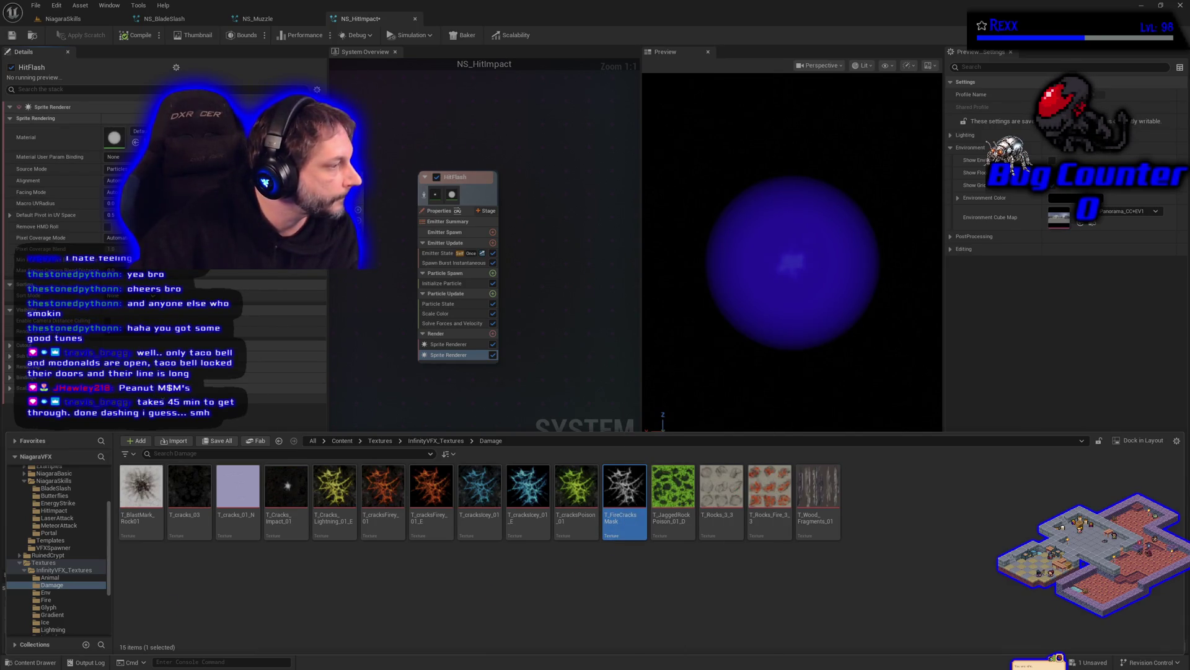
{"action": "scroll", "coordinate": [70, 594], "scroll_direction": "up", "scroll_amount": 1}
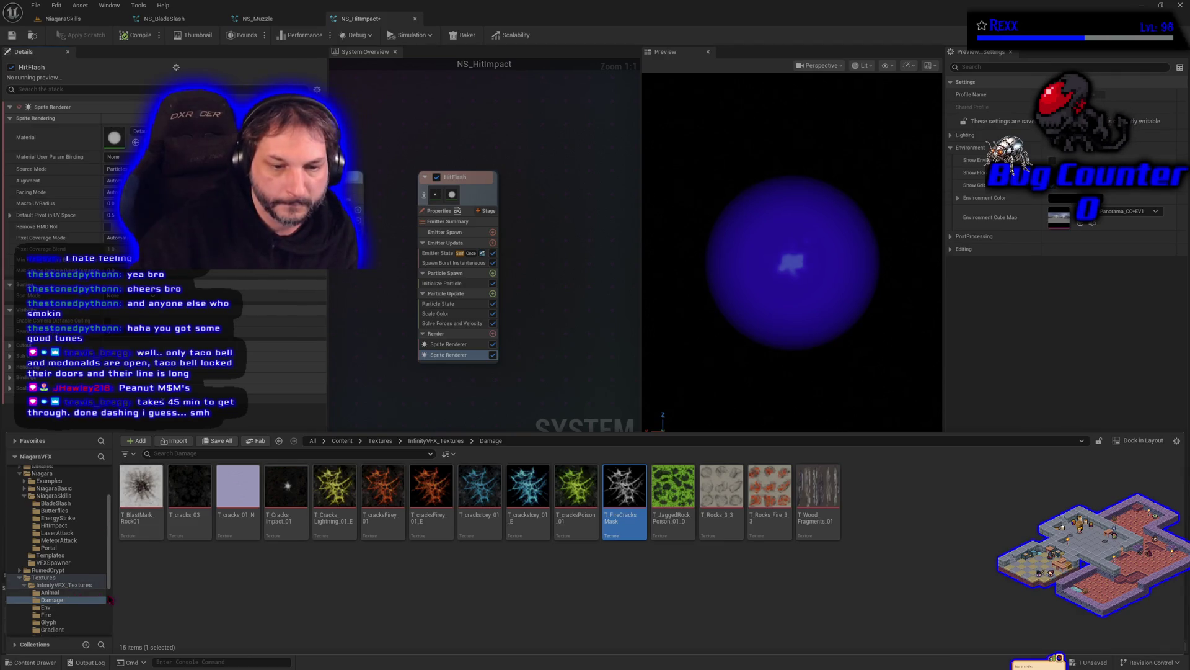
{"action": "mouse_move", "coordinate": [617, 519]}
{"action": "left_mouse_down"}
{"action": "mouse_move", "coordinate": [403, 533]}
{"action": "mouse_move", "coordinate": [62, 507]}
{"action": "left_mouse_up"}
{"action": "left_click", "coordinate": [86, 535]}
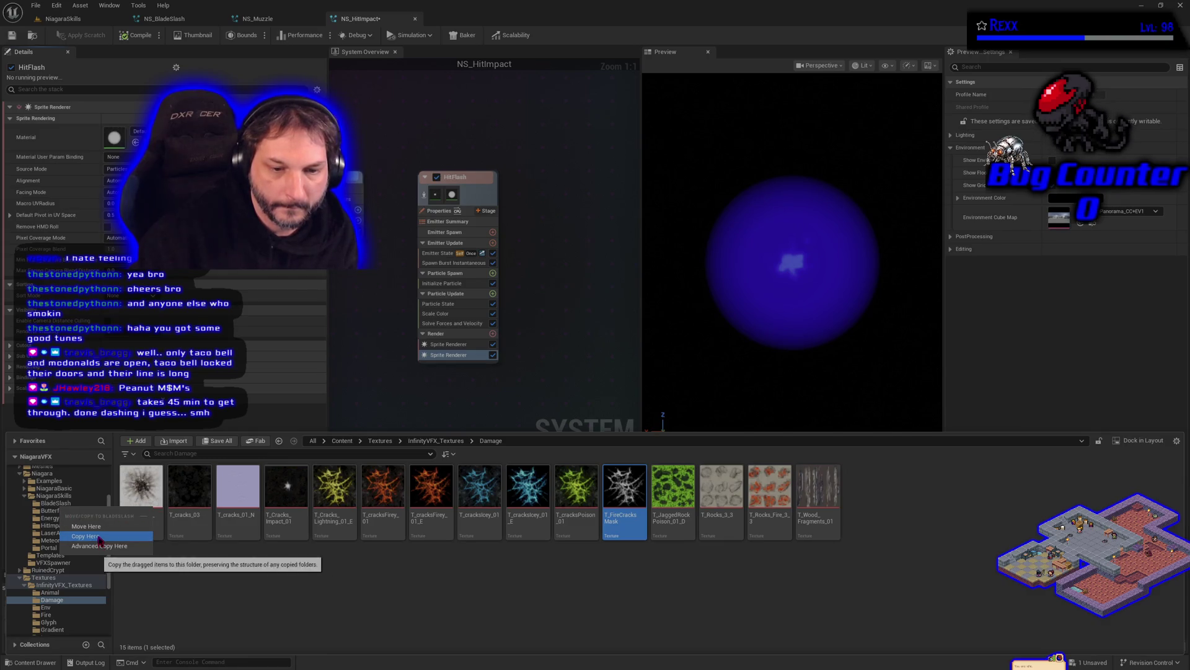
{"action": "left_click", "coordinate": [56, 503]}
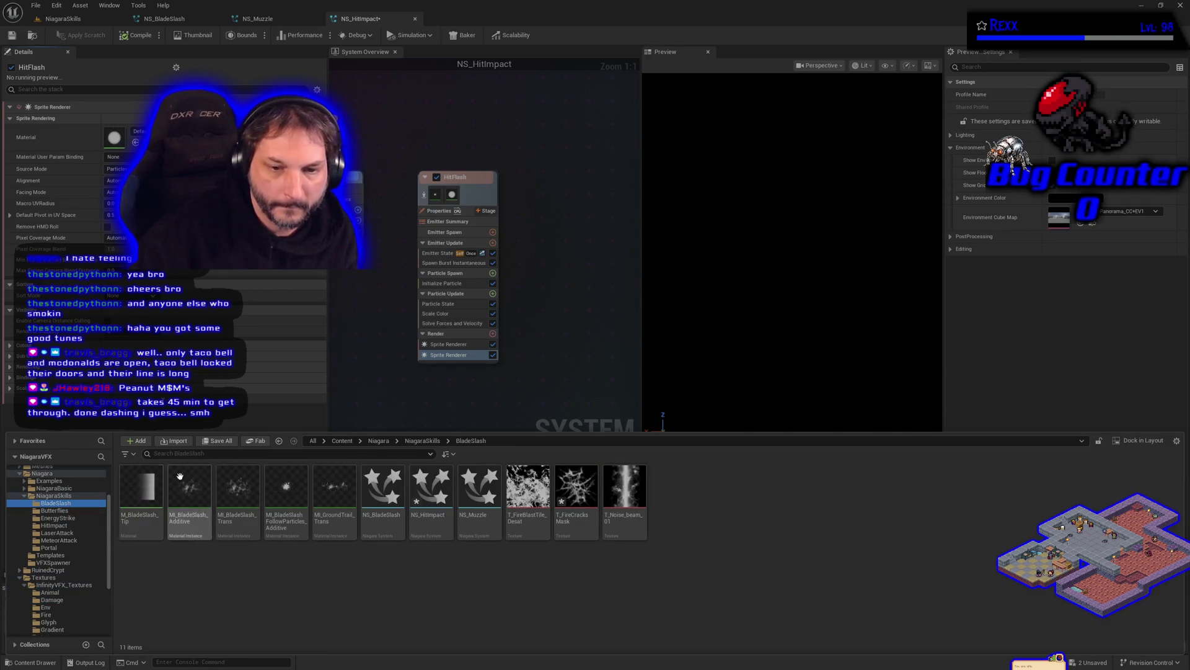
{"action": "key", "text": "ctrl+shift+s"}
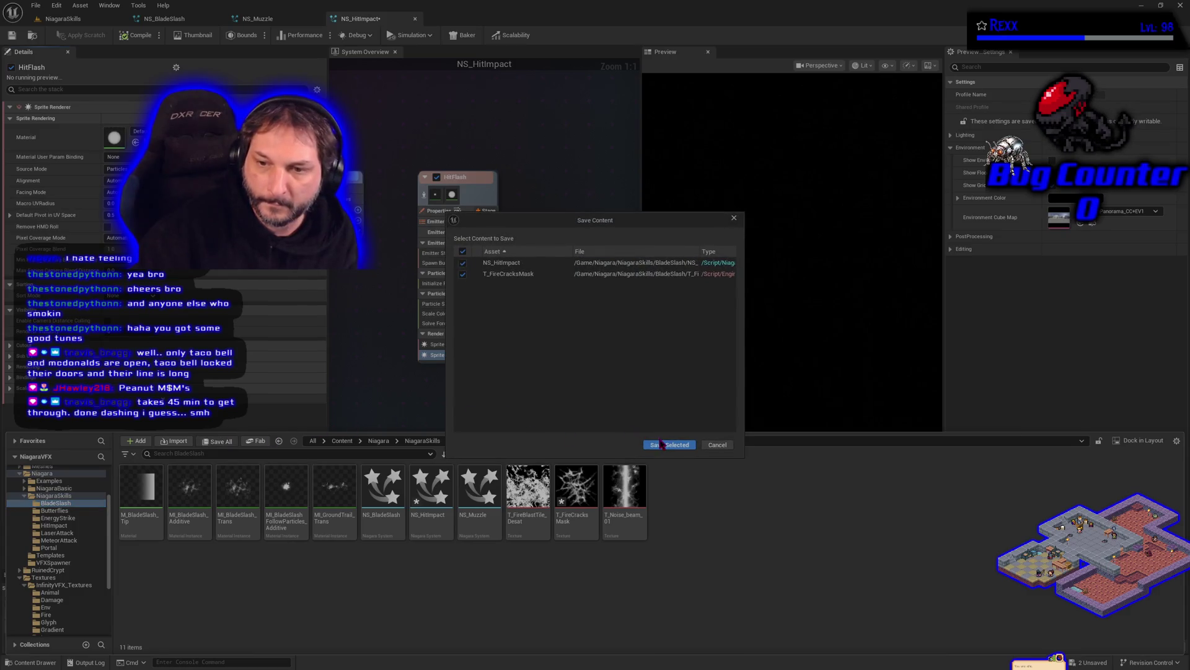
Save NS_HitImpact and T_FireCracksMask with Save Selected.
{"action": "left_click", "coordinate": [666, 444]}
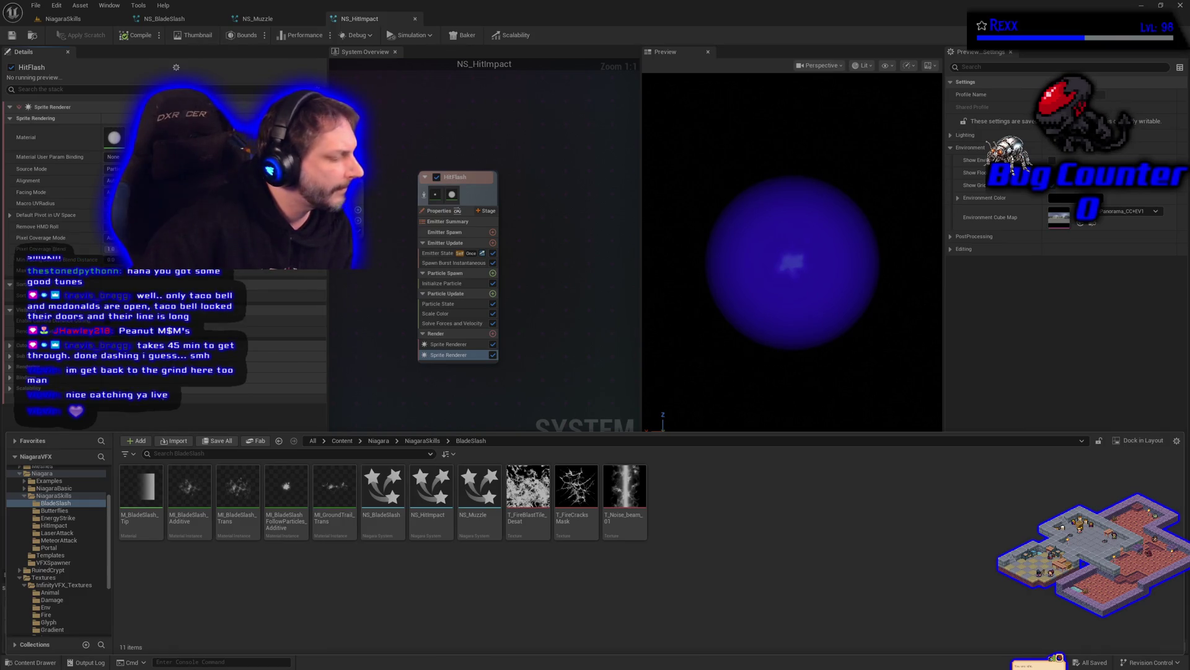
Duplicate the MI_BladeSlashFollowParticles_Additive material instance.
{"action": "mouse_move", "coordinate": [286, 525]}
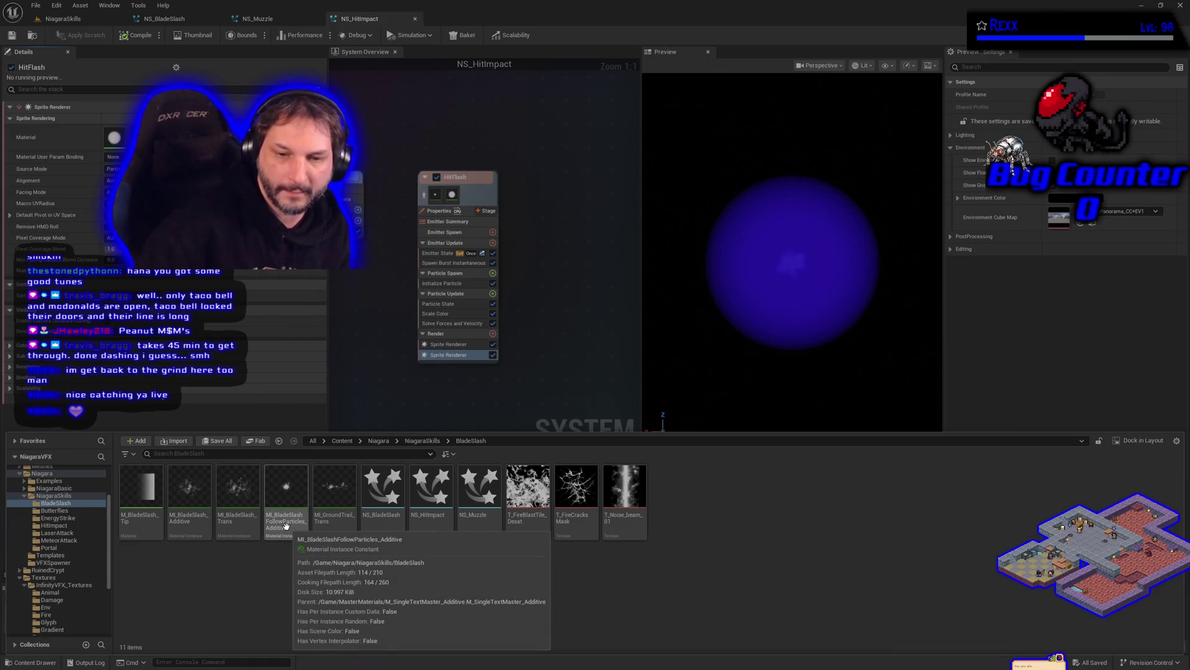
{"action": "right_click", "coordinate": [285, 525]}
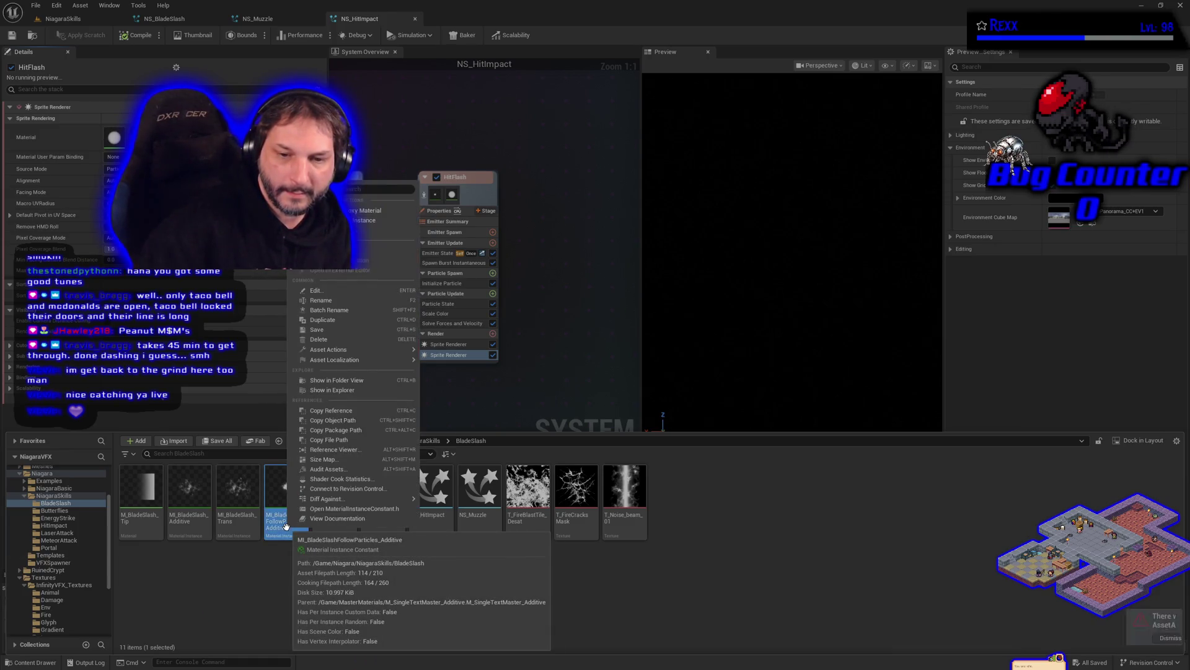
{"action": "left_click", "coordinate": [335, 320]}
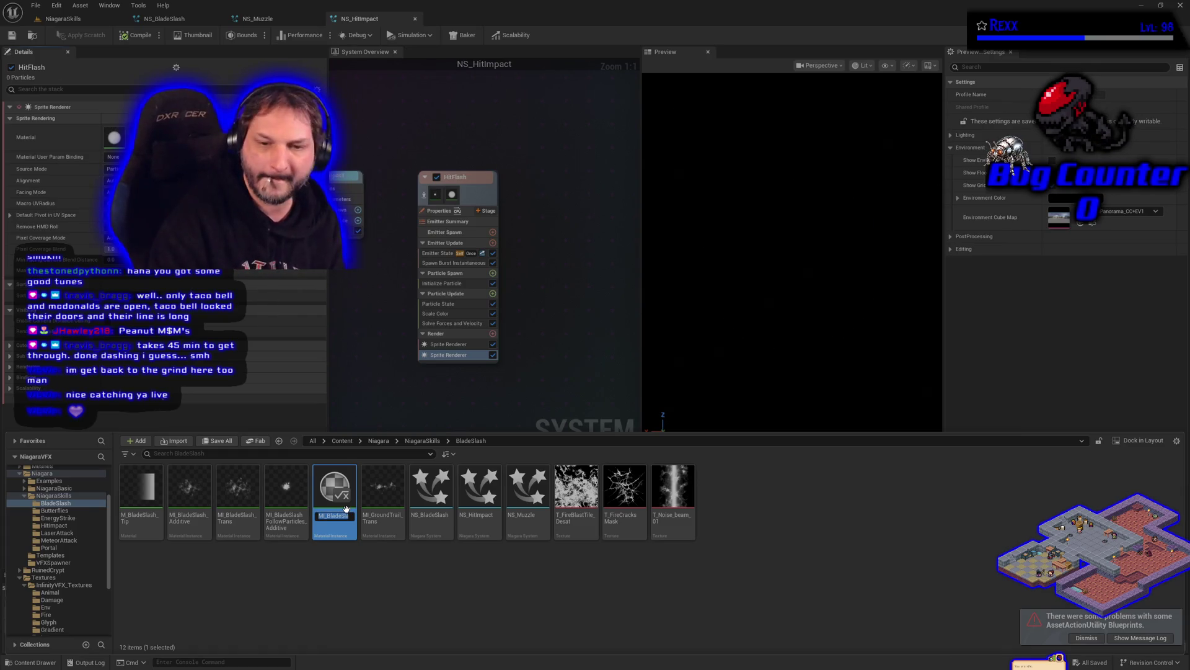
Rename the copy to MI_BladeSlash_HitFlash_Additive and open it in the material editor.
{"action": "key", "text": "End"}
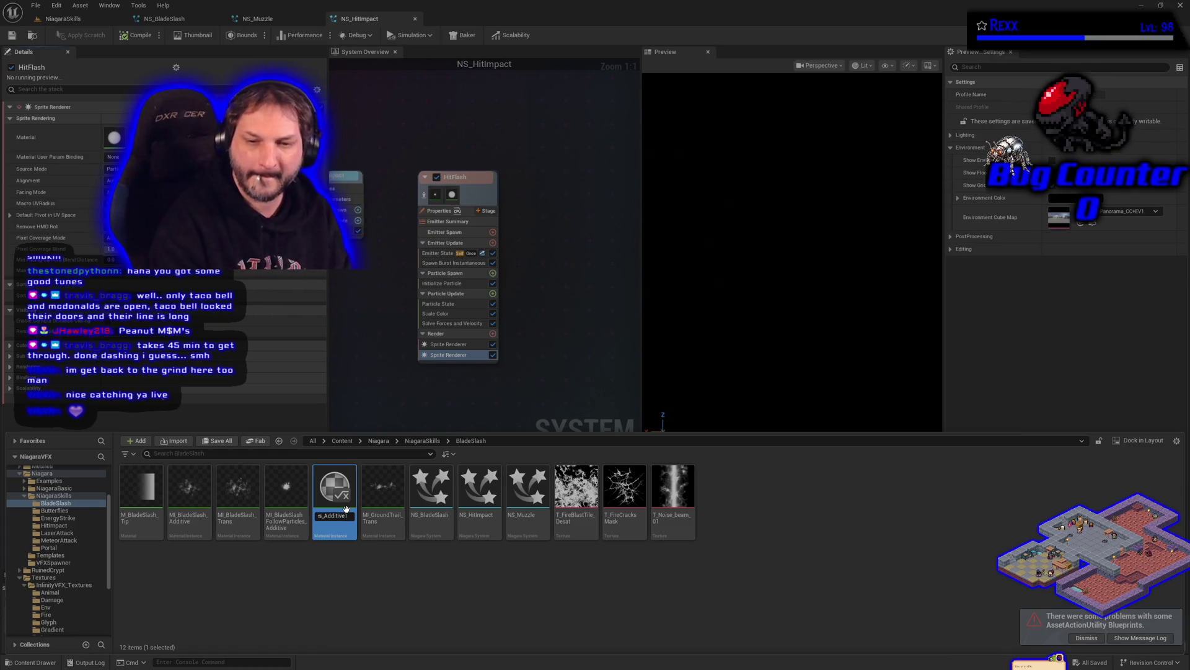
{"action": "key", "text": "BackSpace"}
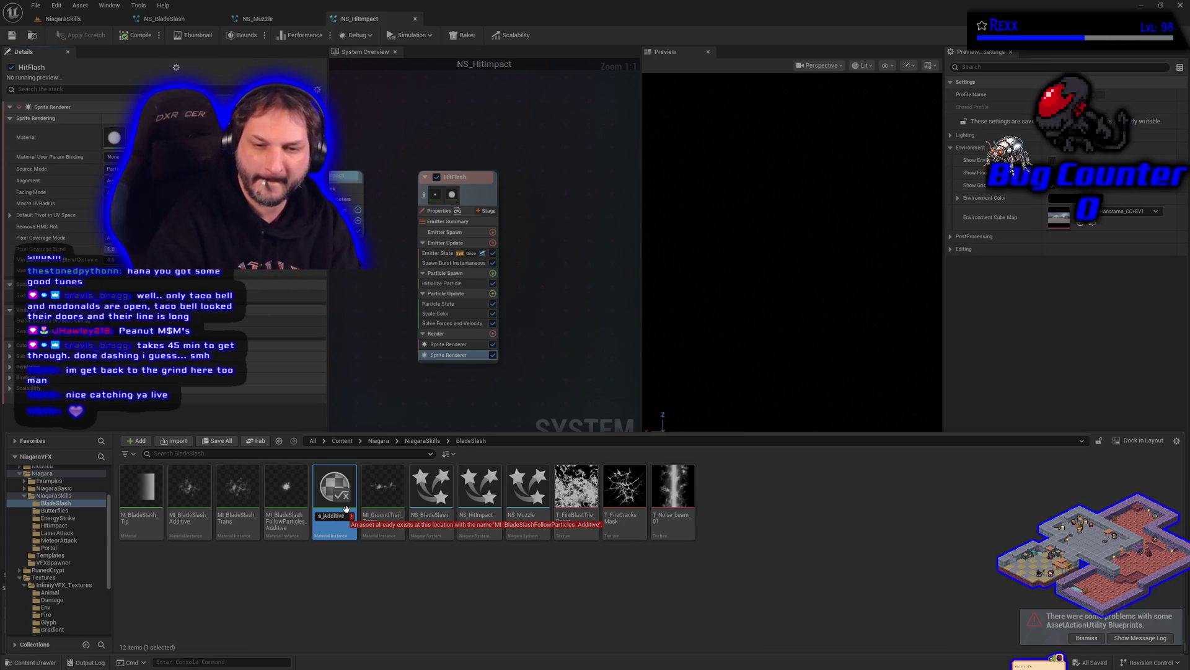
{"action": "key", "text": "Left"}
{"action": "key", "text": "Left"}
{"action": "key", "text": "Left"}
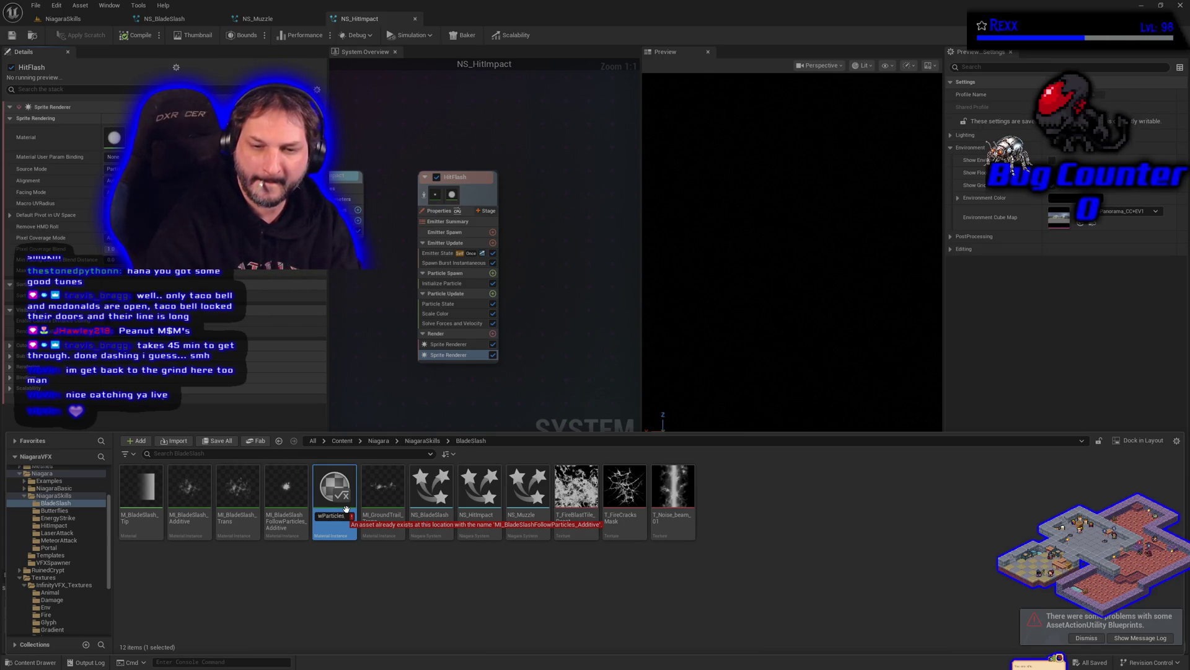
{"action": "key", "text": "Left"}
{"action": "key", "text": "Left"}
{"action": "key", "text": "Left"}
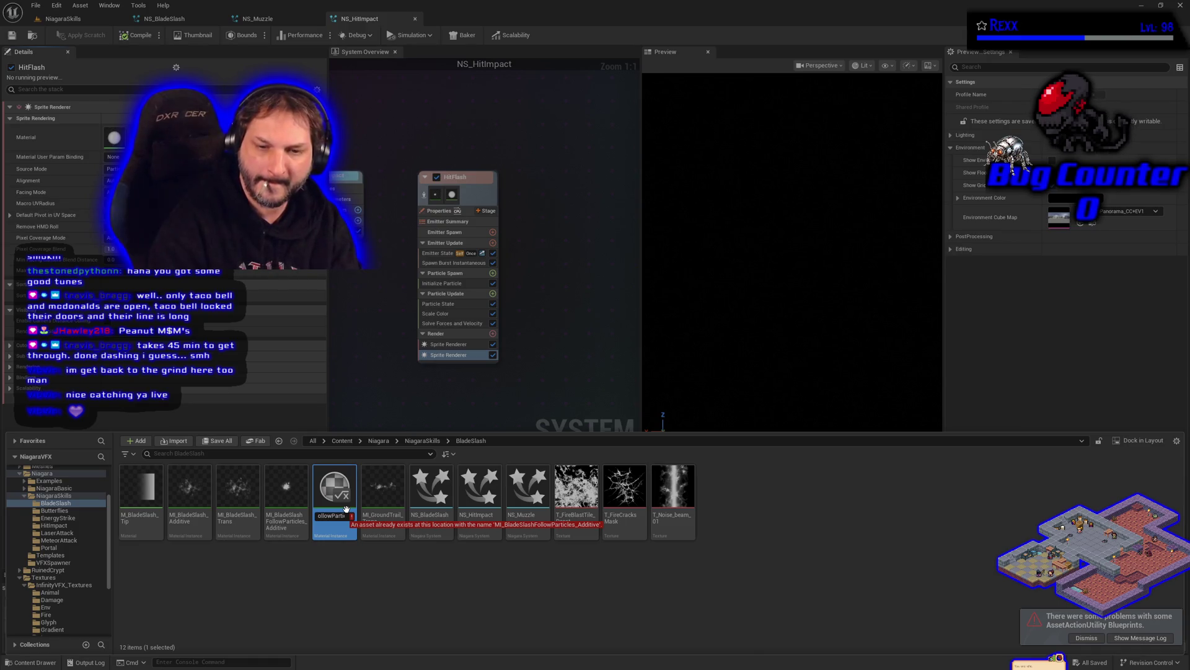
{"action": "key", "text": "Right"}
{"action": "key", "text": "Right"}
{"action": "key", "text": "Right"}
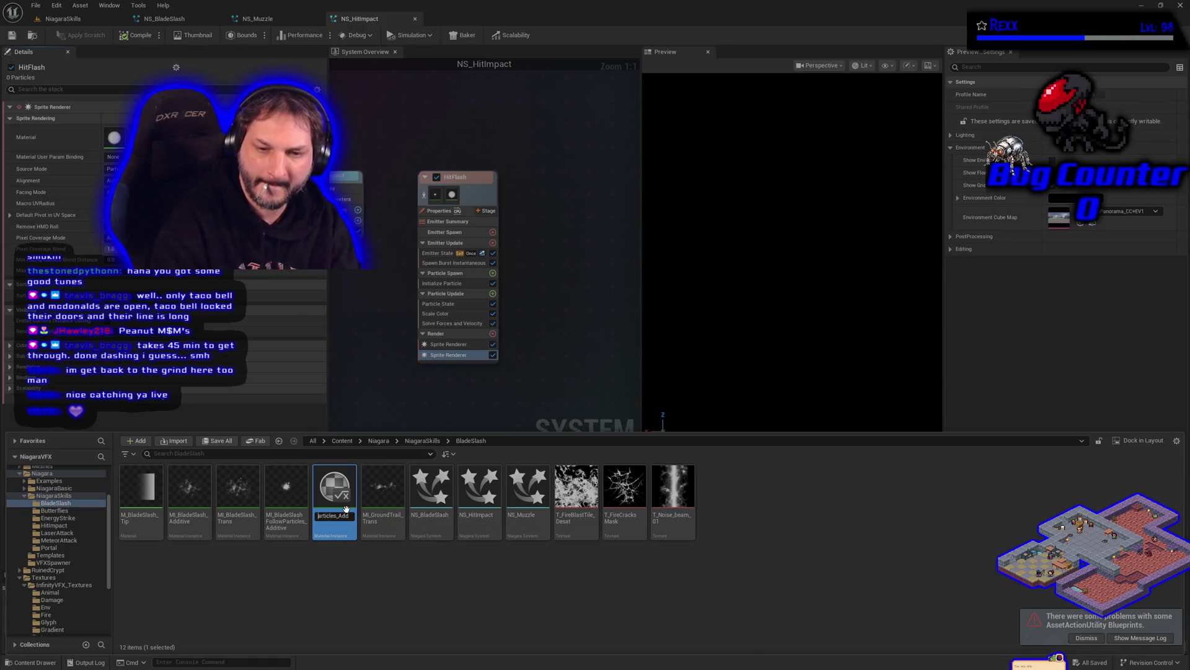
{"action": "key", "text": "BackSpace"}
{"action": "key", "text": "BackSpace"}
{"action": "key", "text": "BackSpace"}
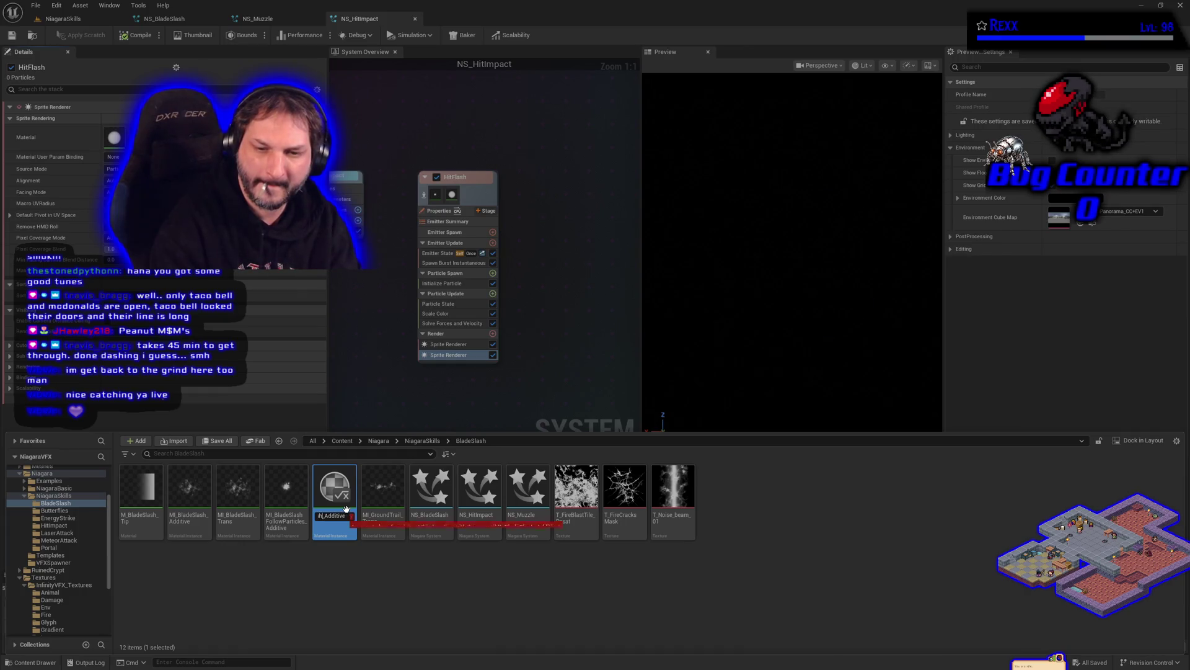
{"action": "type", "text": "Hit"}
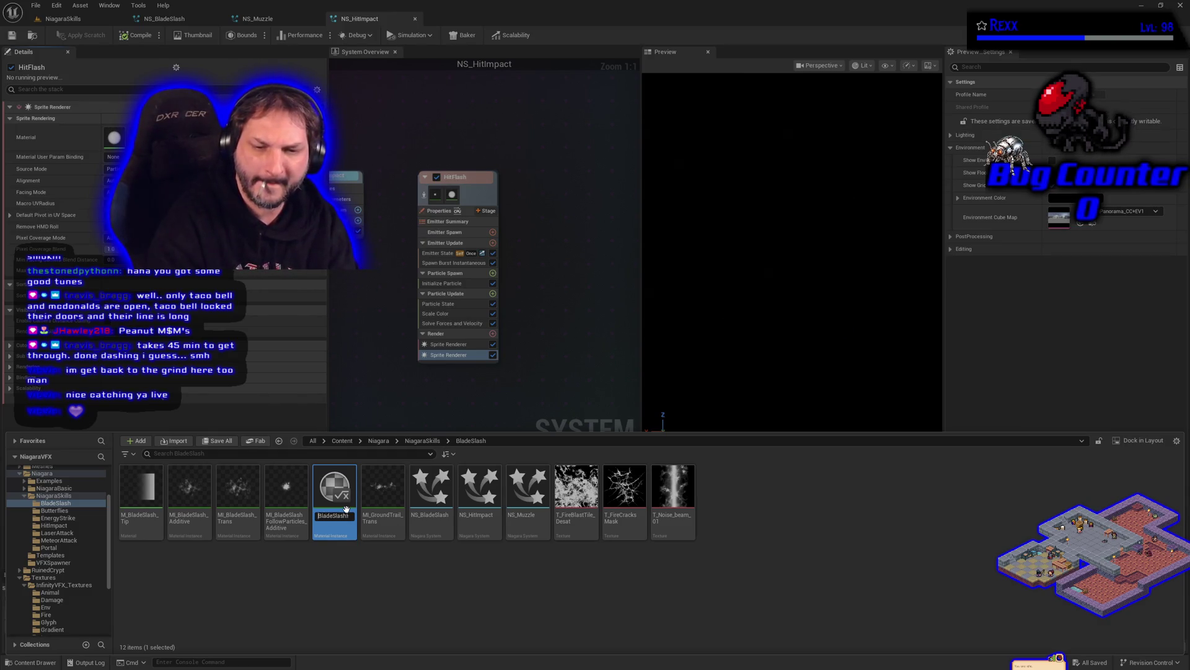
{"action": "key", "text": "Home"}
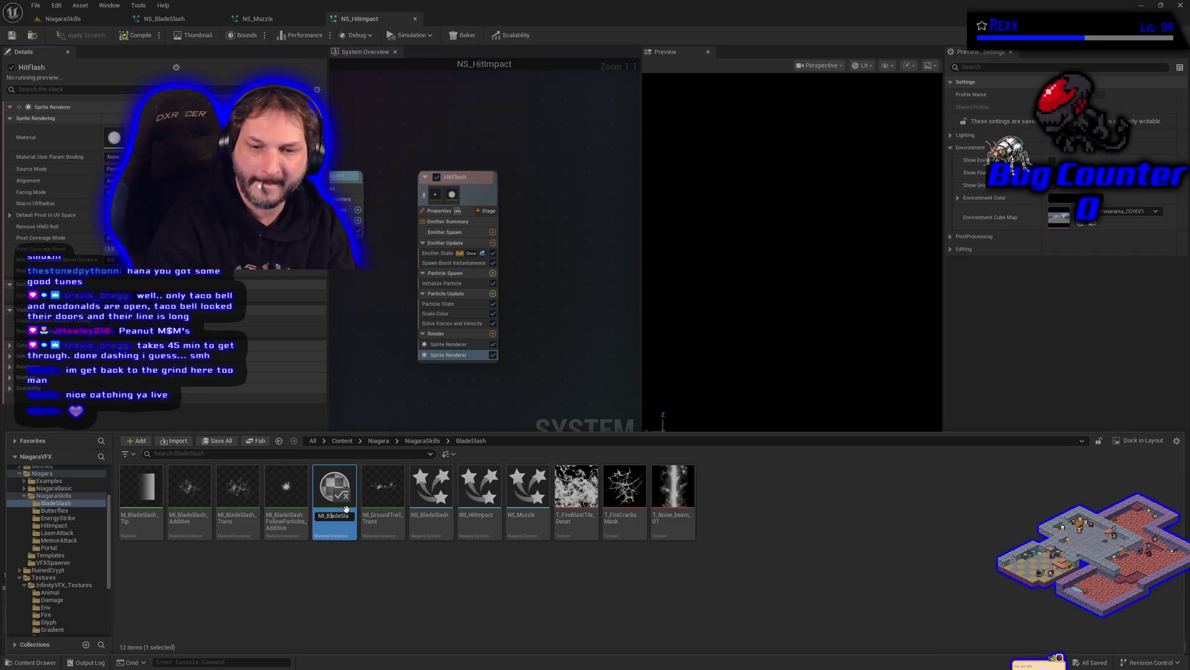
{"action": "key", "text": "End"}
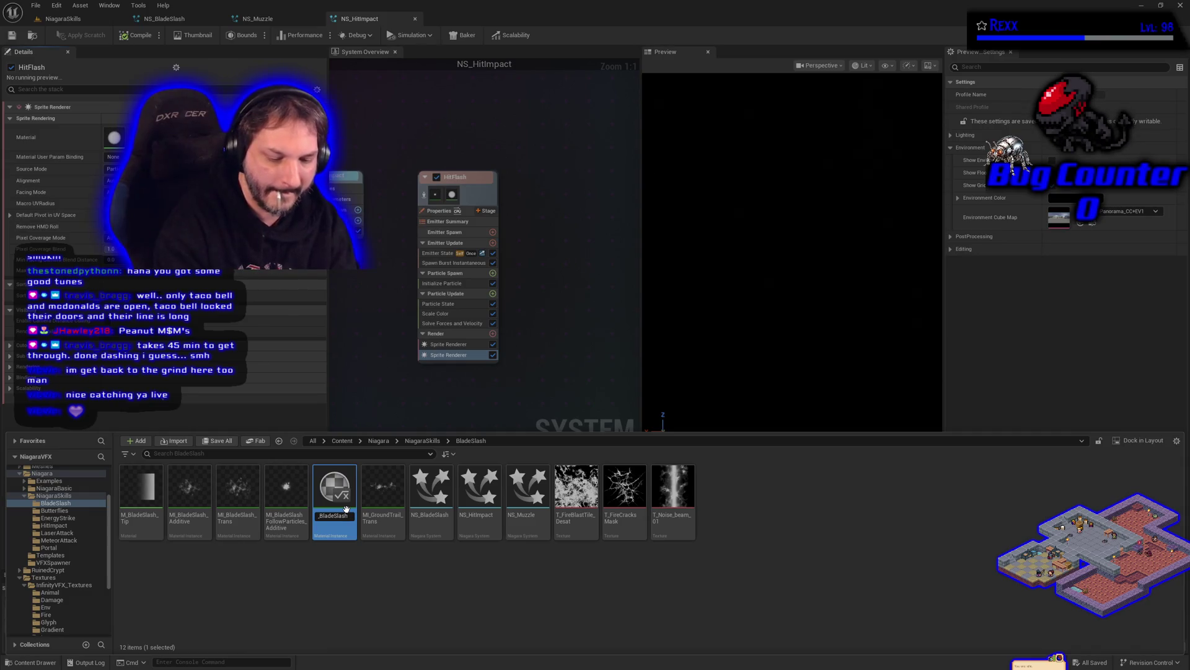
{"action": "double_click", "coordinate": [346, 510]}
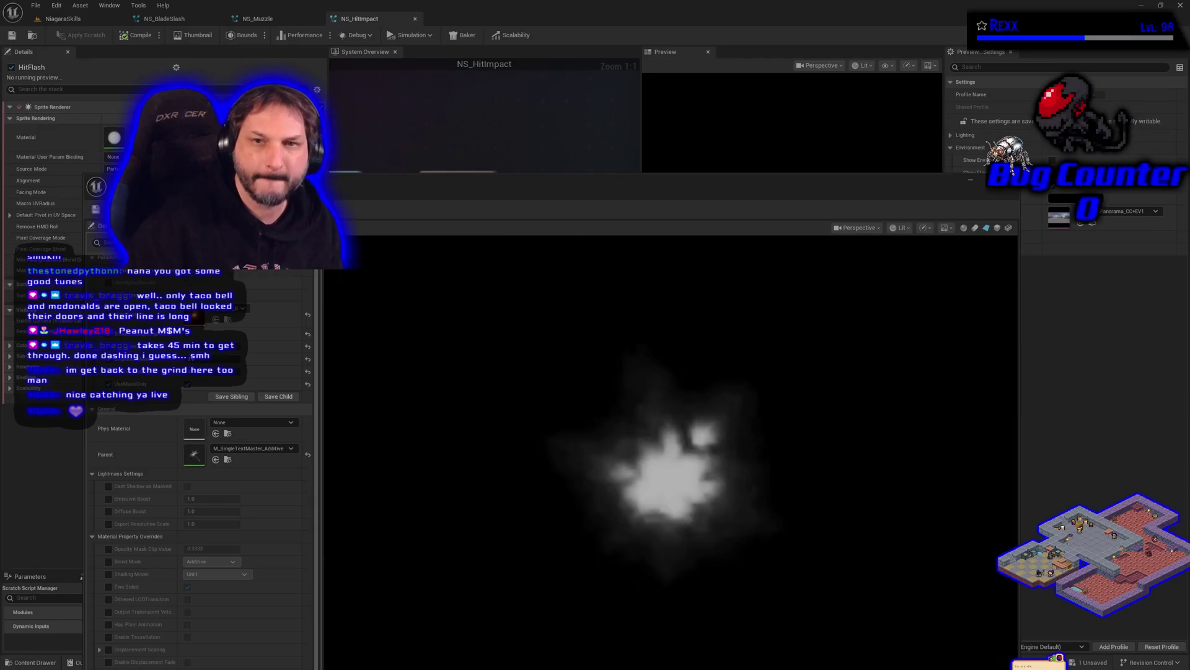
Dock the crack material instance window beside the NS_HitImpact tab.
{"action": "mouse_move", "coordinate": [644, 182]}
{"action": "left_mouse_down"}
{"action": "mouse_move", "coordinate": [560, 9]}
{"action": "mouse_move", "coordinate": [544, 13]}
{"action": "left_mouse_up"}
{"action": "left_click_drag", "start_coordinate": [541, 19], "coordinate": [527, 19]}
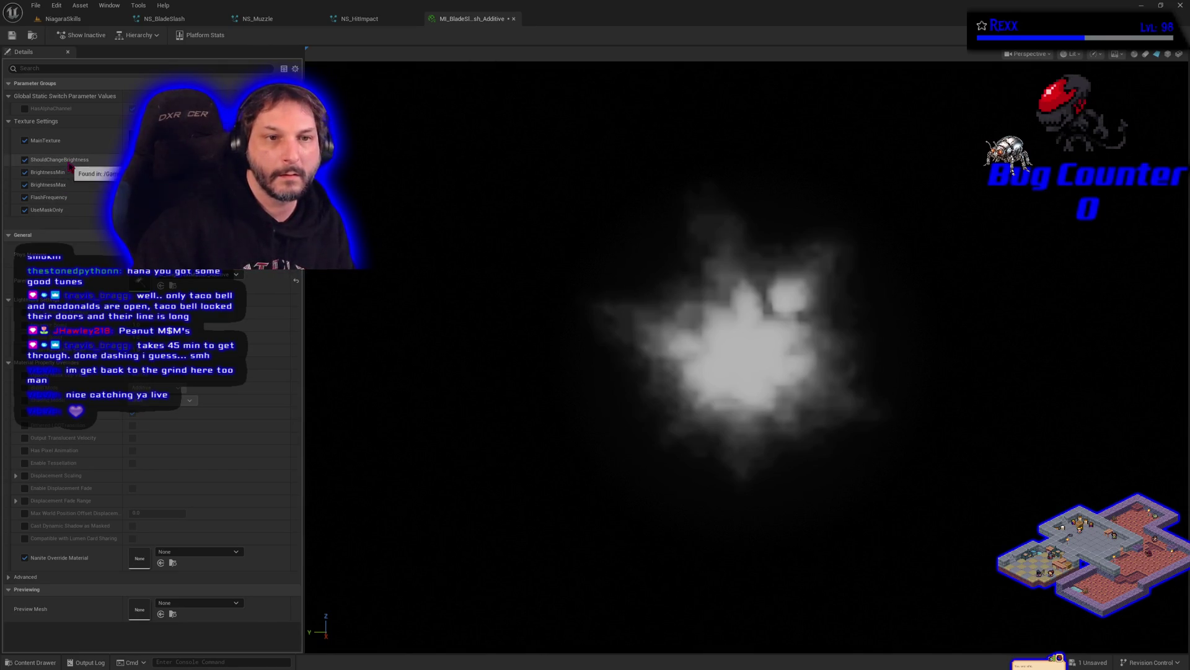
{"action": "left_click", "coordinate": [35, 662]}
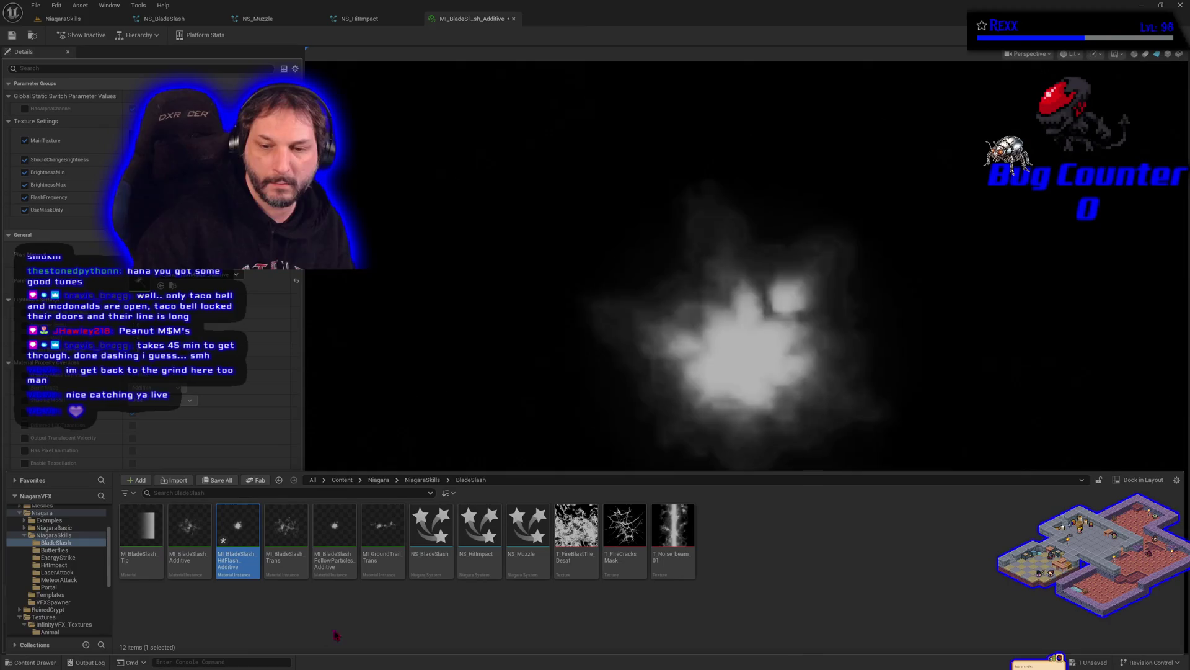
Give the crack material the T_FireCracksMask texture and turn off its brightness variation.
{"action": "left_click_drag", "start_coordinate": [625, 552], "coordinate": [489, 436]}
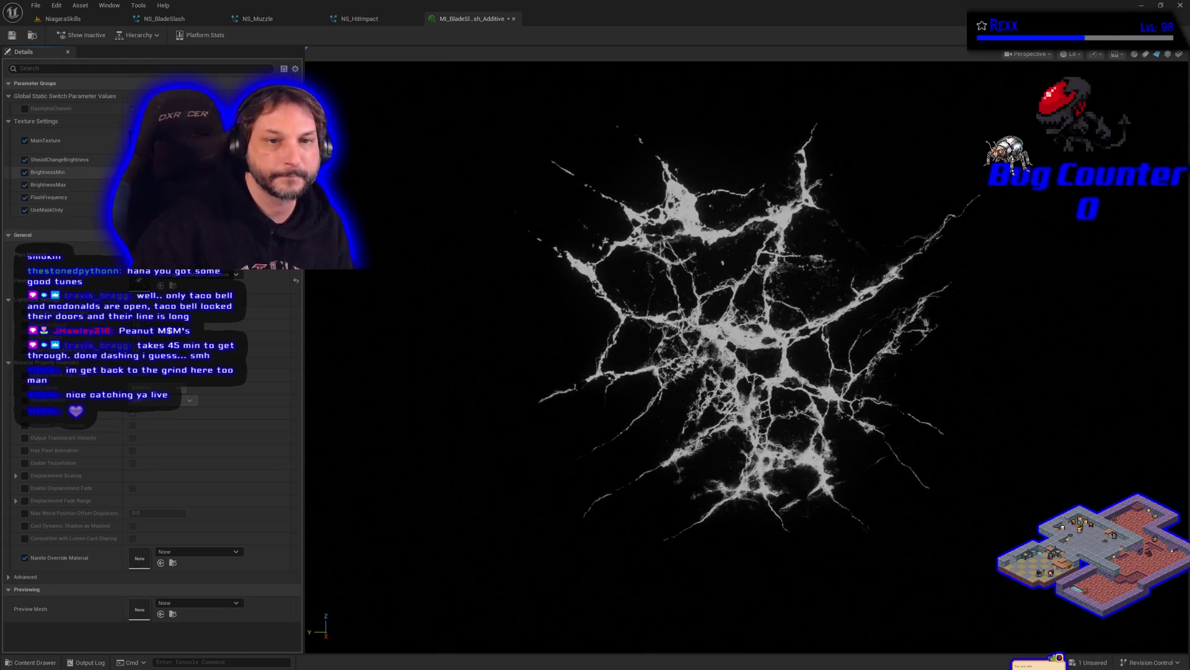
{"action": "left_click", "coordinate": [132, 159]}
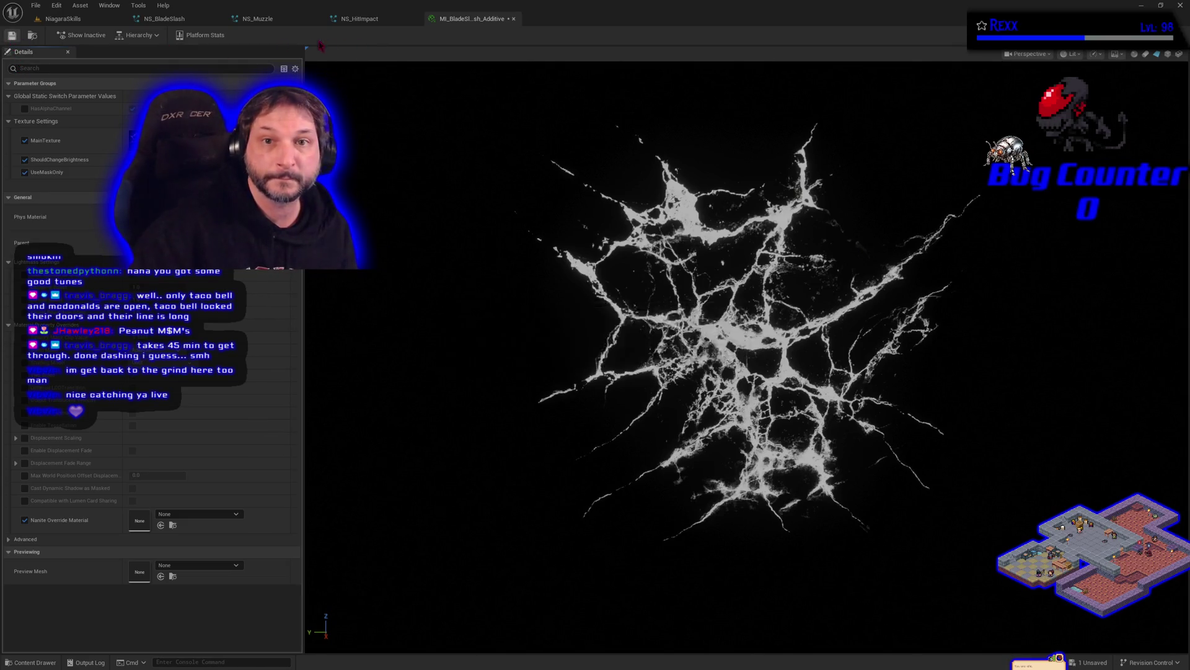
{"action": "left_click", "coordinate": [366, 18]}
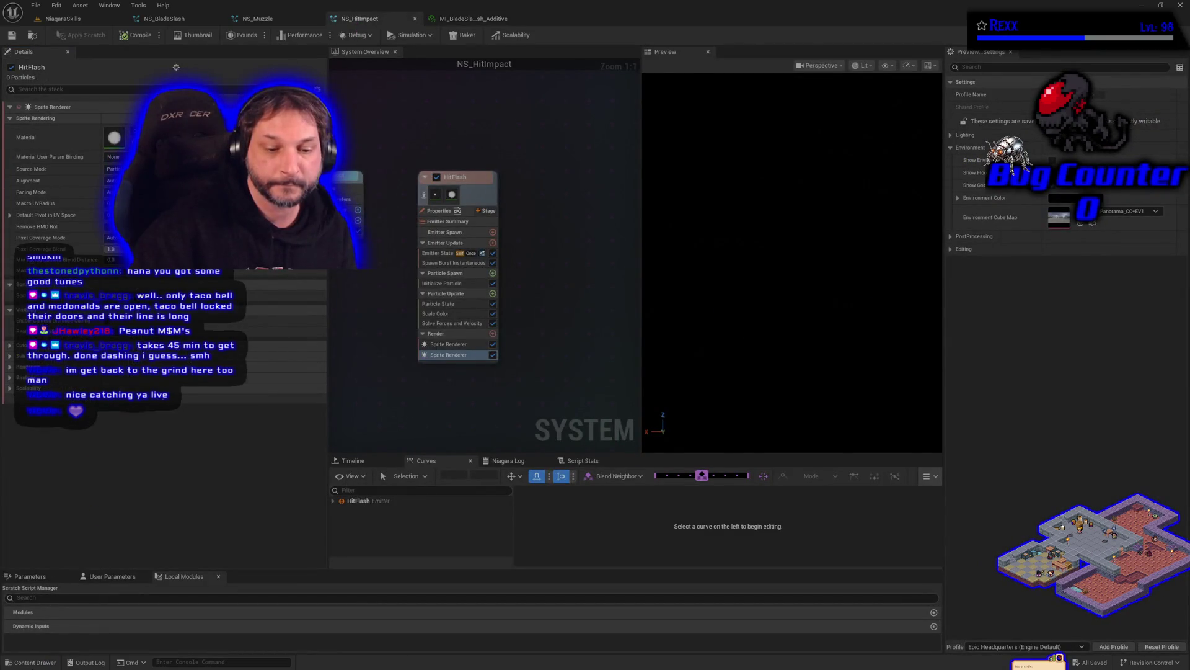
Assign MI_BladeSlash_HitFlash_Additive to HitFlash's second Sprite Renderer, then return to the level.
{"action": "key", "text": "ctrl+space"}
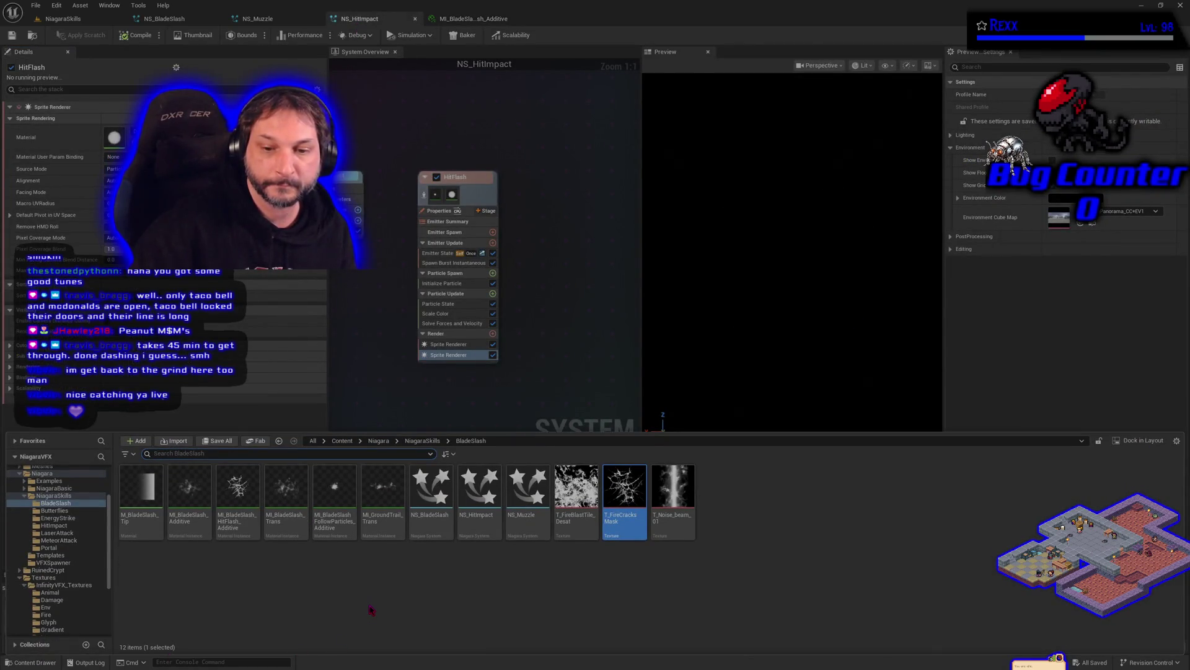
{"action": "left_click", "coordinate": [237, 515]}
{"action": "left_click_drag", "start_coordinate": [236, 515], "coordinate": [114, 138]}
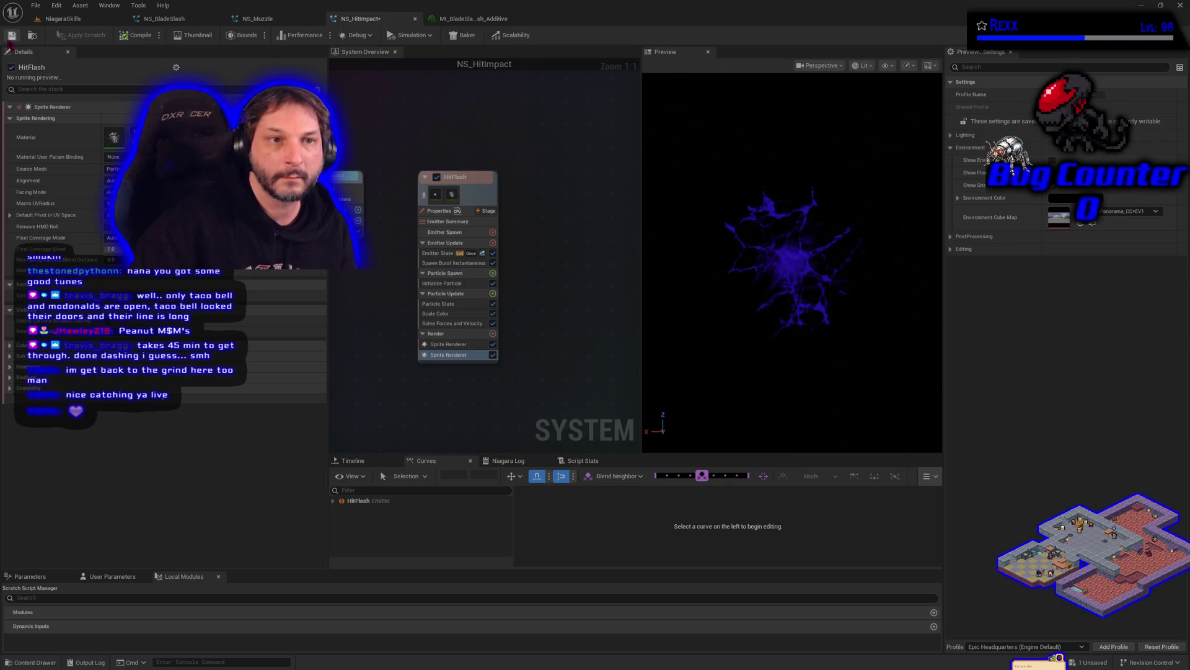
{"action": "left_click", "coordinate": [62, 19]}
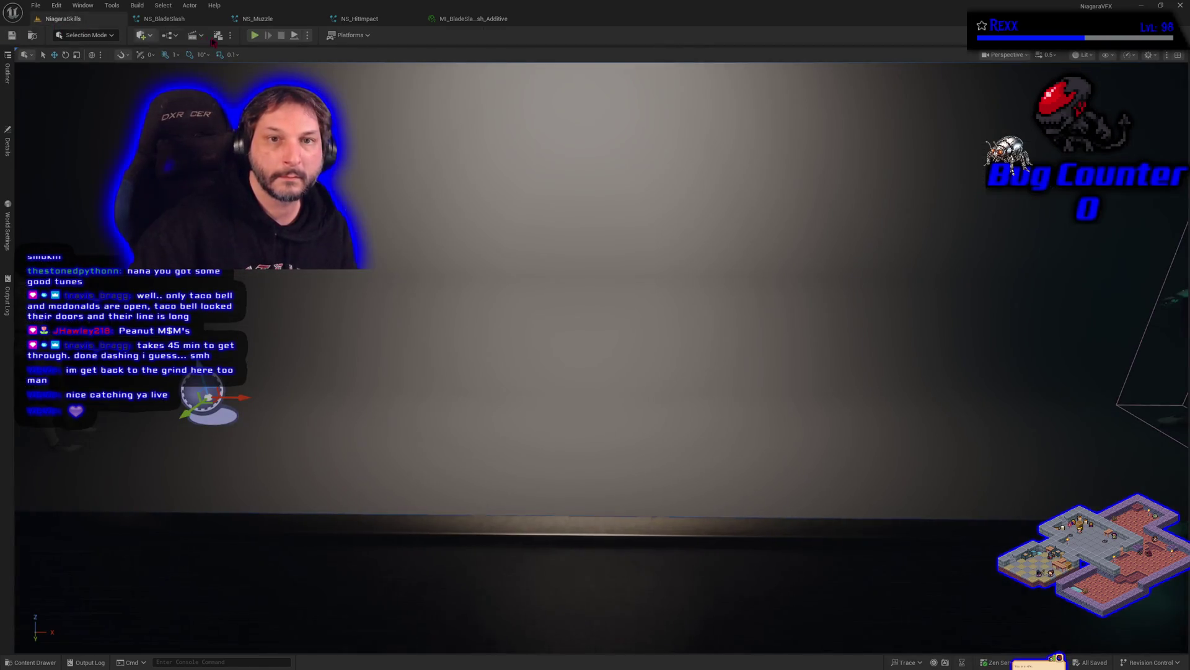
Play-test the hit impact in NiagaraSkills, then reopen HitFlash's Initialize Particle module.
{"action": "left_click", "coordinate": [254, 35]}
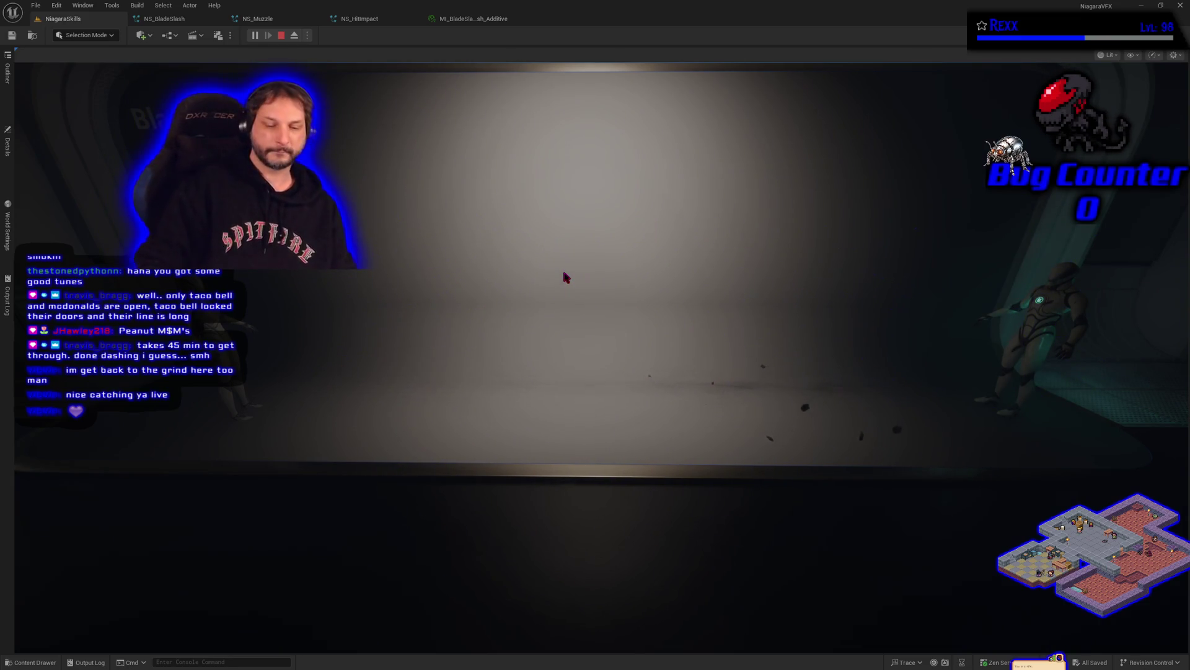
{"action": "key", "text": "Escape"}
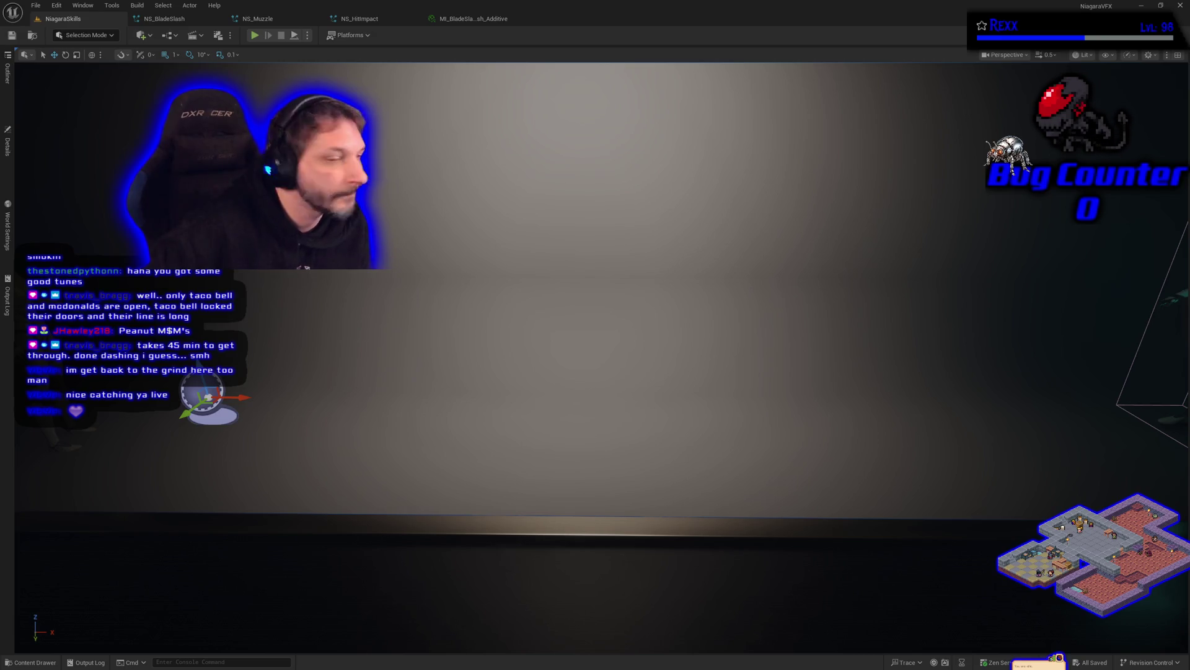
{"action": "left_click", "coordinate": [379, 24]}
{"action": "left_click", "coordinate": [450, 285]}
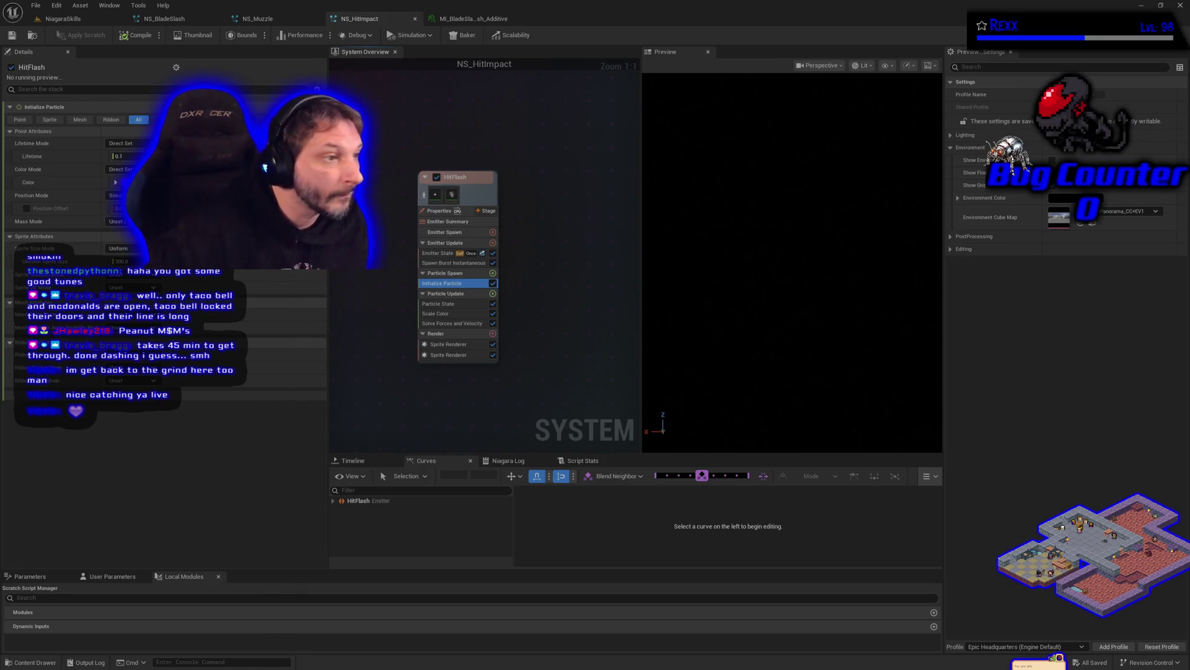
Set the HitFlash particle lifetime to 0.05.
{"action": "left_click", "coordinate": [118, 156]}
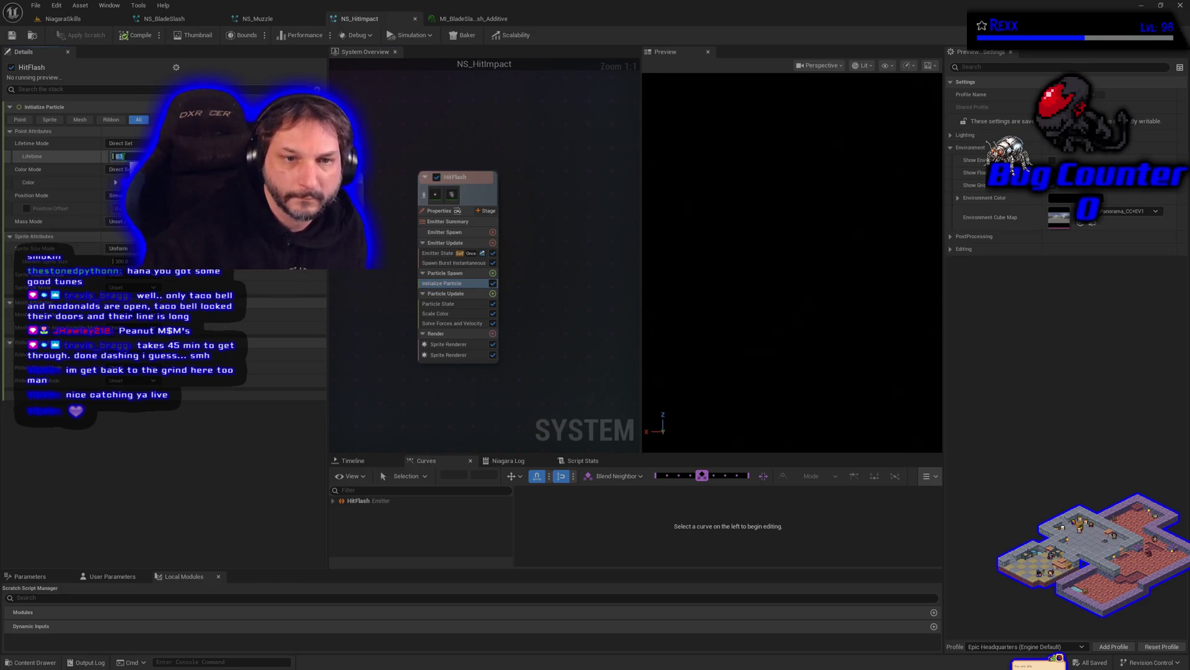
{"action": "type", "text": "0.03"}
{"action": "key", "text": "Return"}
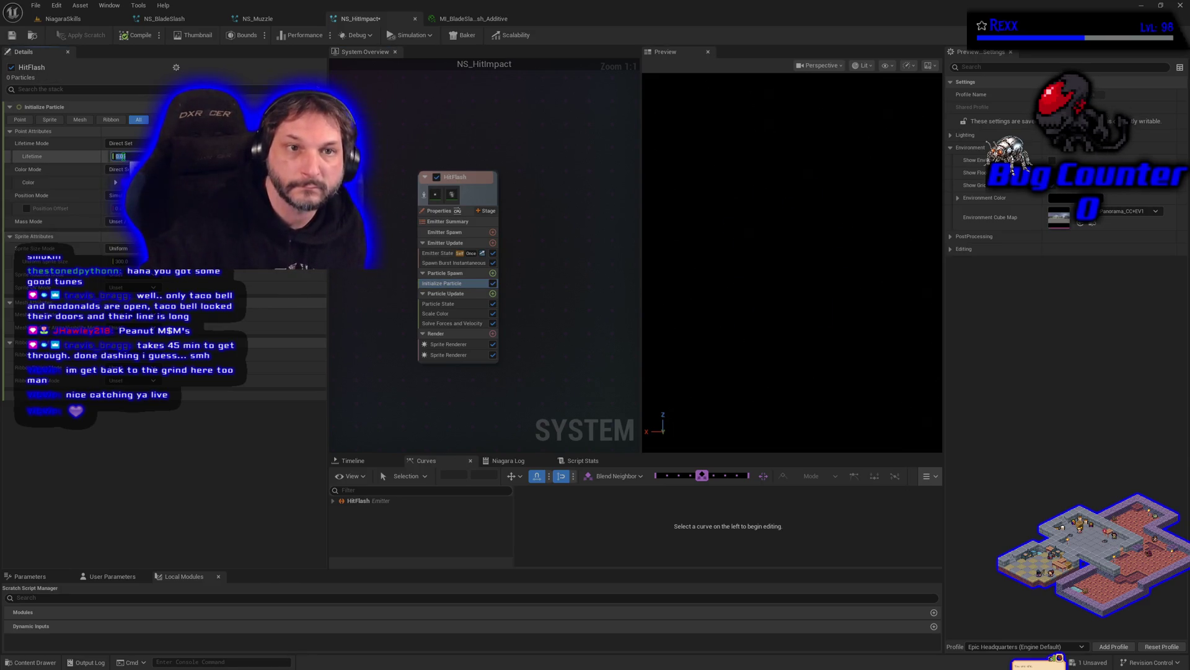
{"action": "type", "text": "0.05"}
{"action": "key", "text": "Return"}
Play-test the shorter flash in the NiagaraSkills level.
{"action": "left_click", "coordinate": [82, 23]}
{"action": "left_click", "coordinate": [255, 36]}
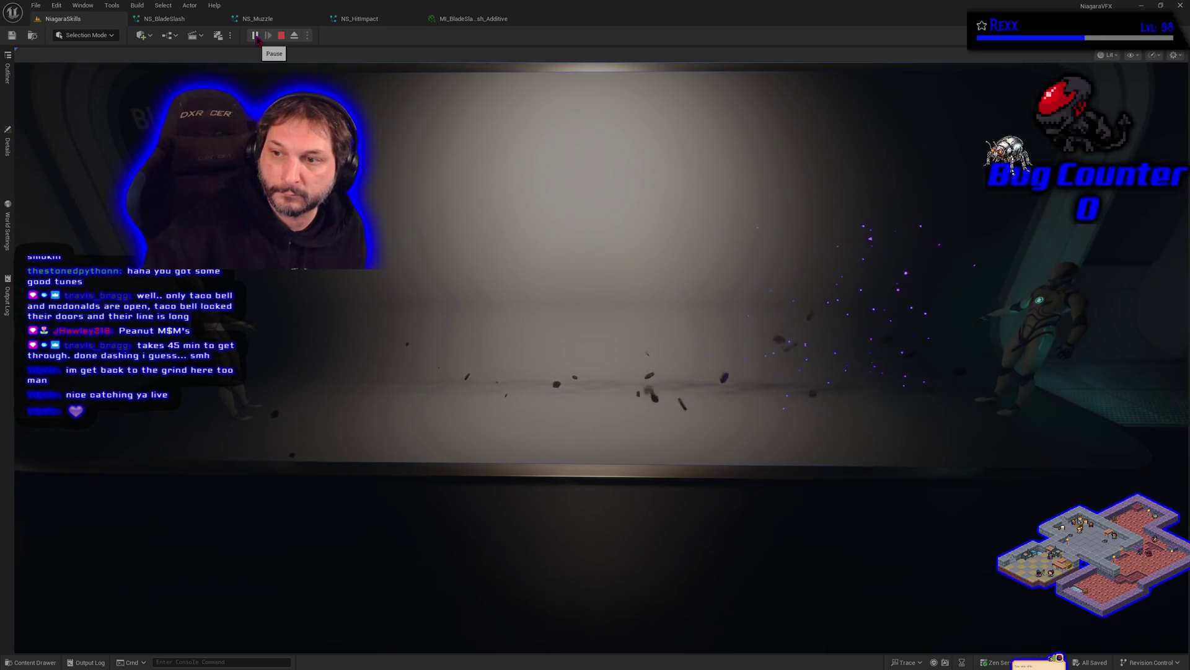
{"action": "key", "text": "Escape"}
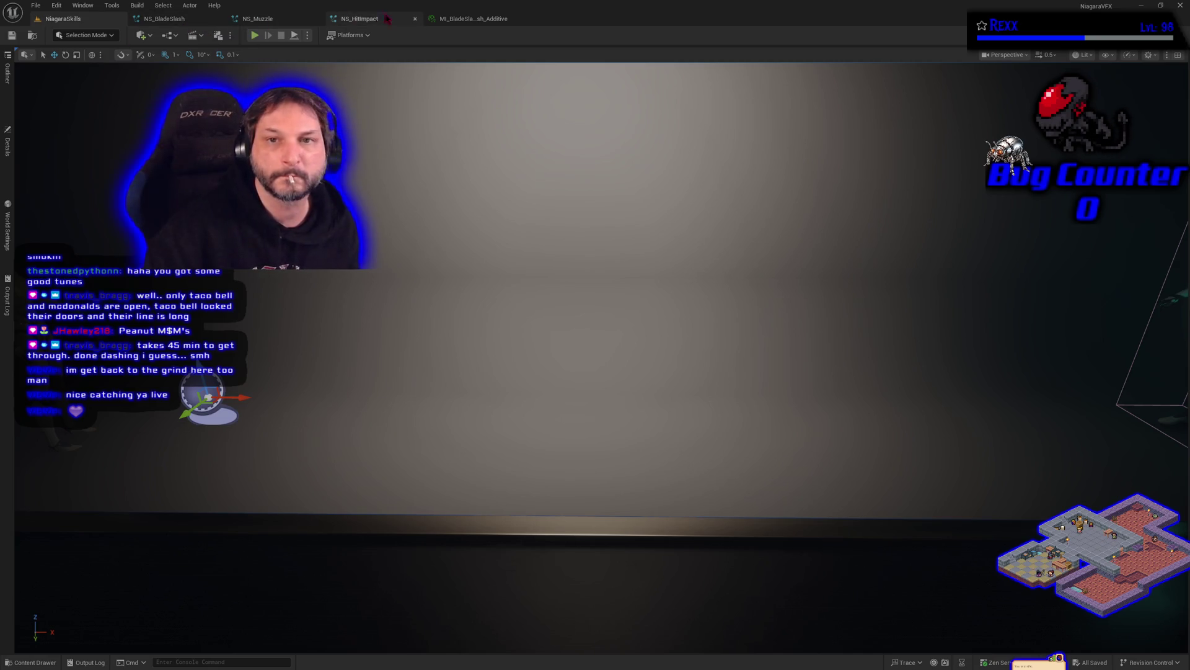
Duplicate the HitFlash emitter and name the copy HitFlash_Cracks.
{"action": "left_click", "coordinate": [273, 20]}
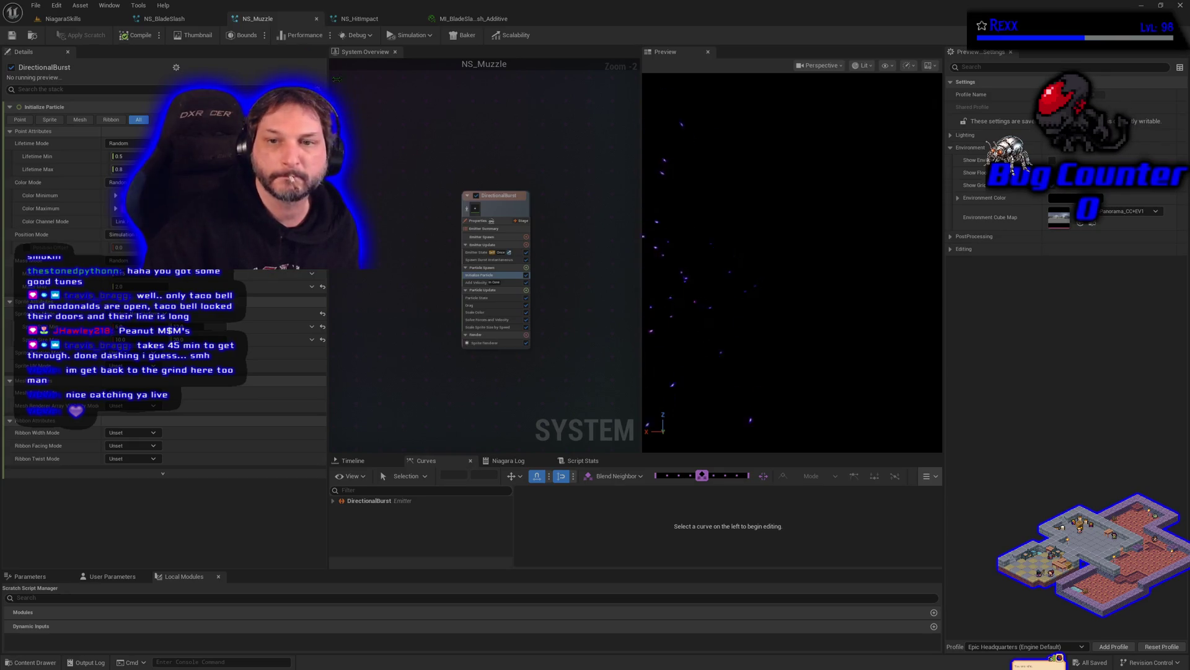
{"action": "left_click", "coordinate": [362, 19]}
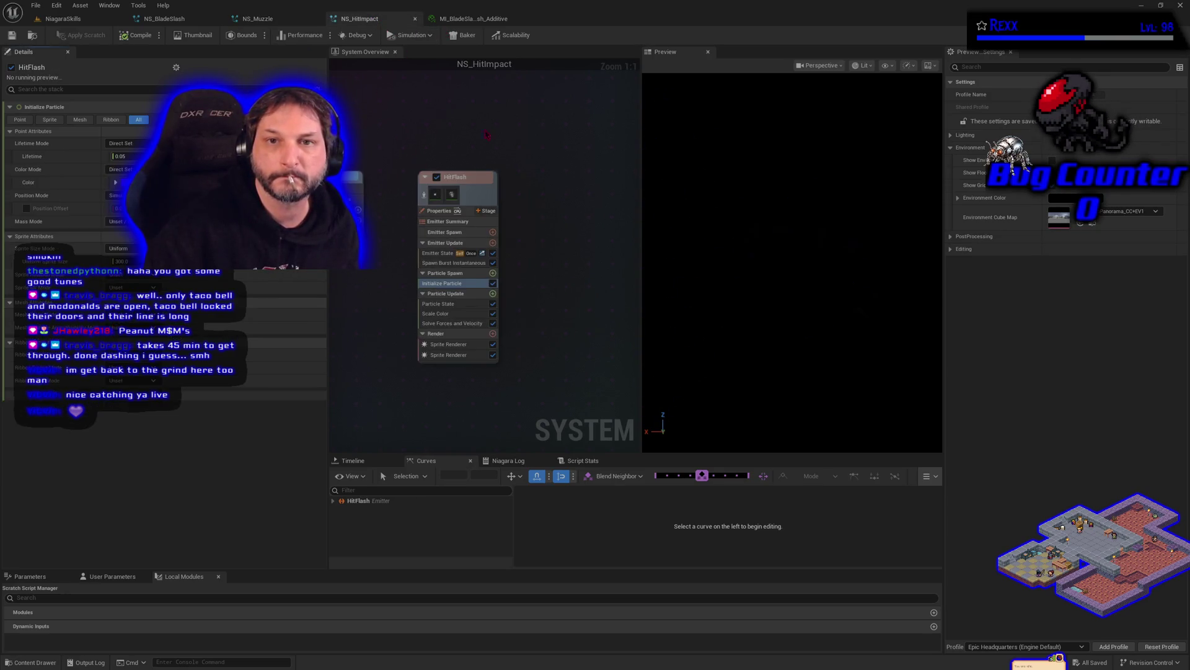
{"action": "left_click", "coordinate": [427, 189]}
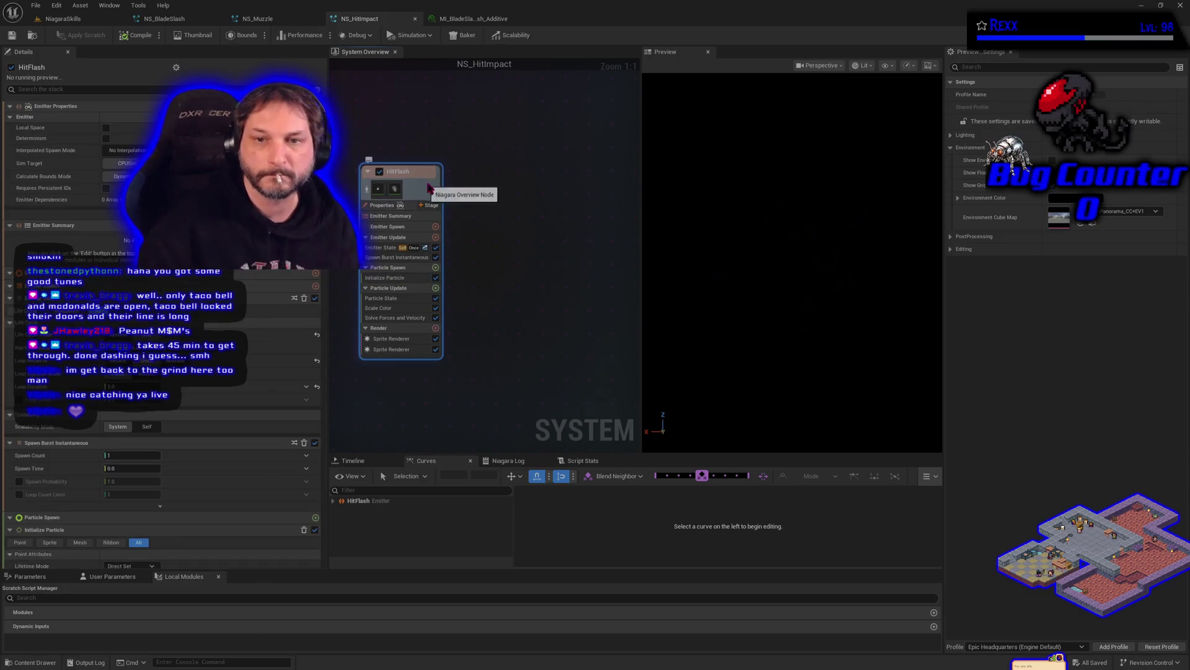
{"action": "key", "text": "ctrl+d"}
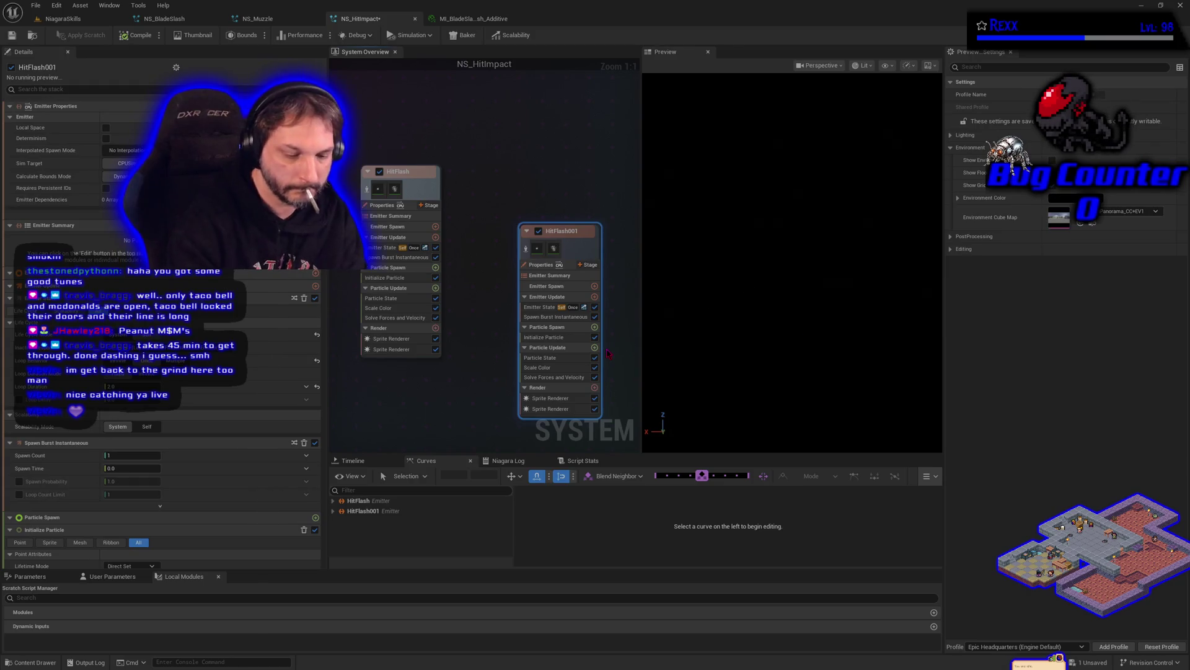
{"action": "key", "text": "F2"}
{"action": "key", "text": "BackSpace"}
{"action": "key", "text": "BackSpace"}
{"action": "key", "text": "BackSpace"}
{"action": "type", "text": "_Cracks"}
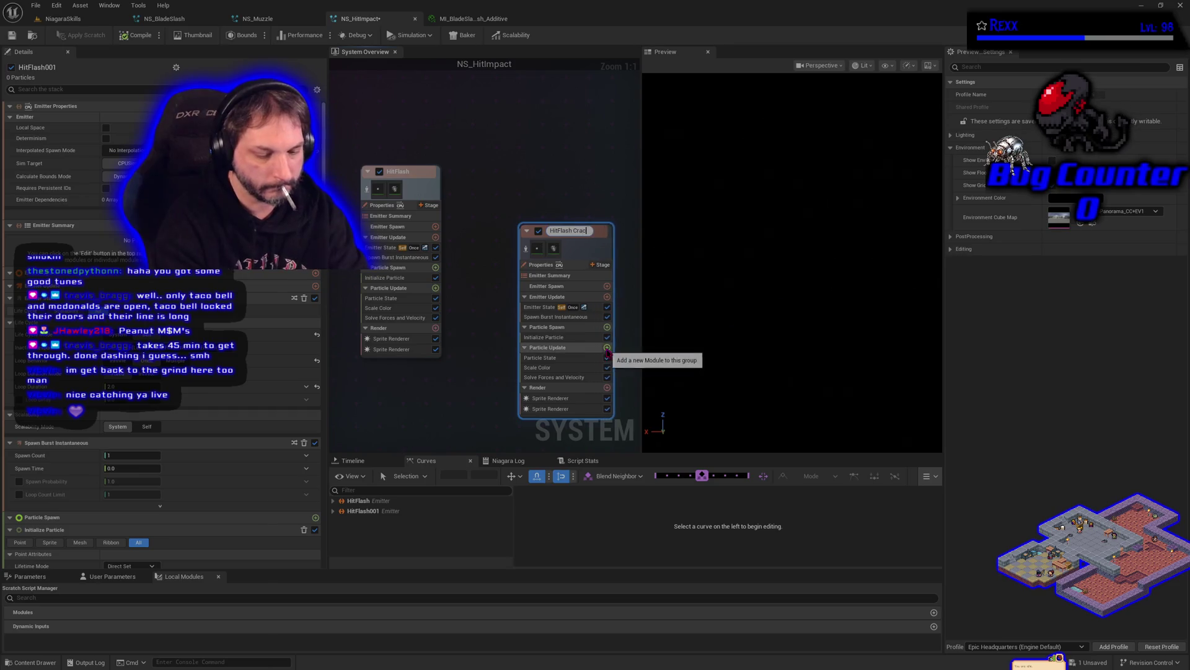
{"action": "key", "text": "Return"}
Place HitFlash_Cracks beside HitFlash, keeping only the crack sprite there and only the flash sprite in HitFlash.
{"action": "mouse_move", "coordinate": [584, 247]}
{"action": "left_mouse_down"}
{"action": "mouse_move", "coordinate": [584, 205]}
{"action": "mouse_move", "coordinate": [556, 186]}
{"action": "left_mouse_up"}
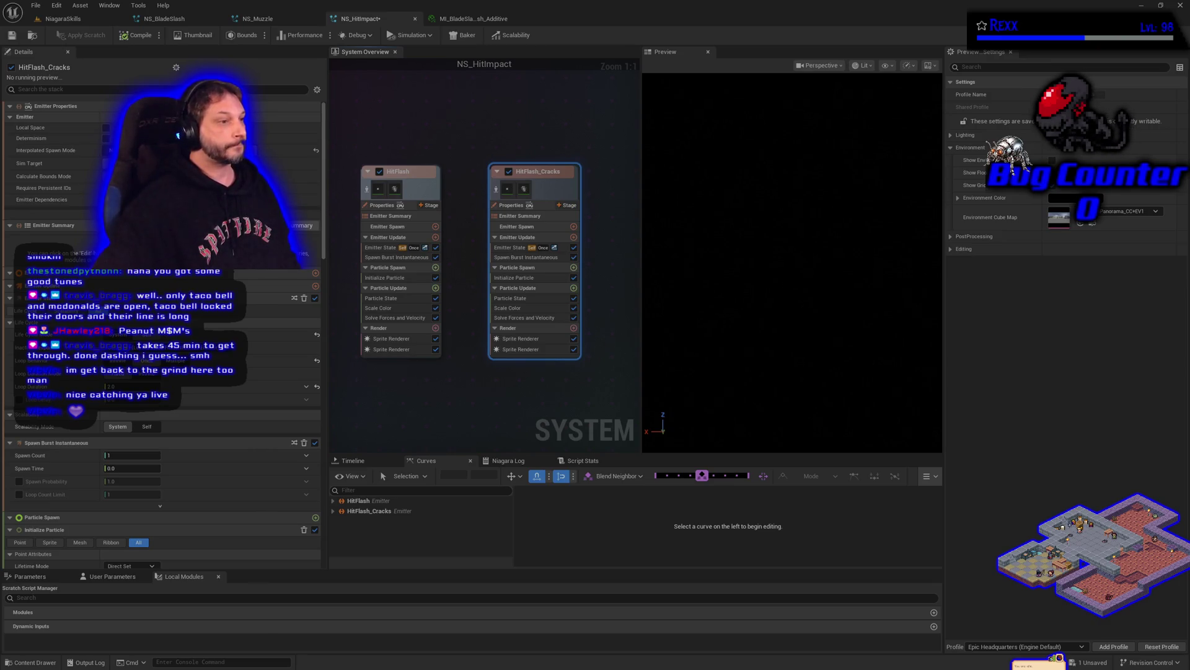
{"action": "left_click", "coordinate": [520, 338]}
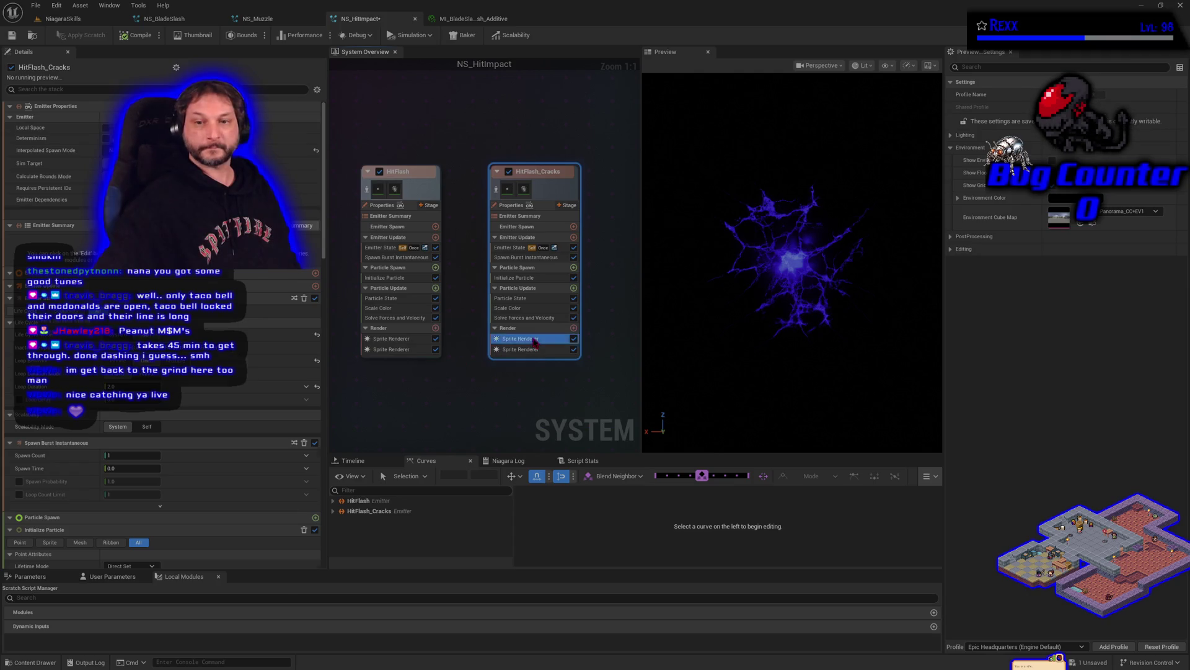
{"action": "key", "text": "Delete"}
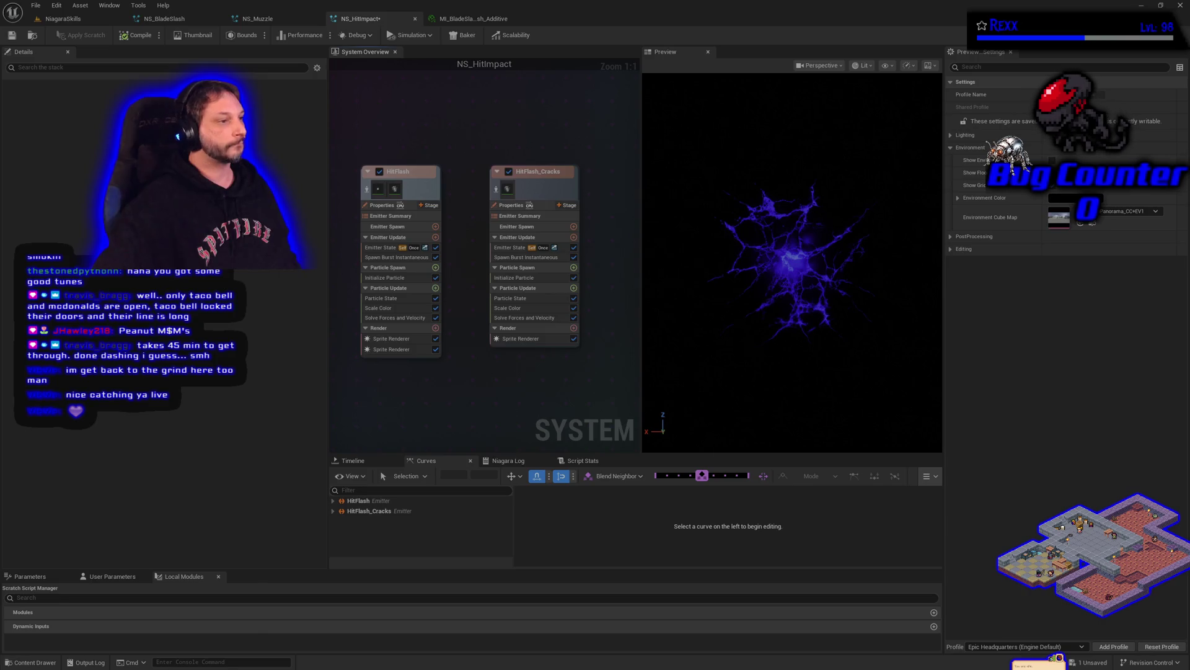
{"action": "left_click", "coordinate": [392, 349]}
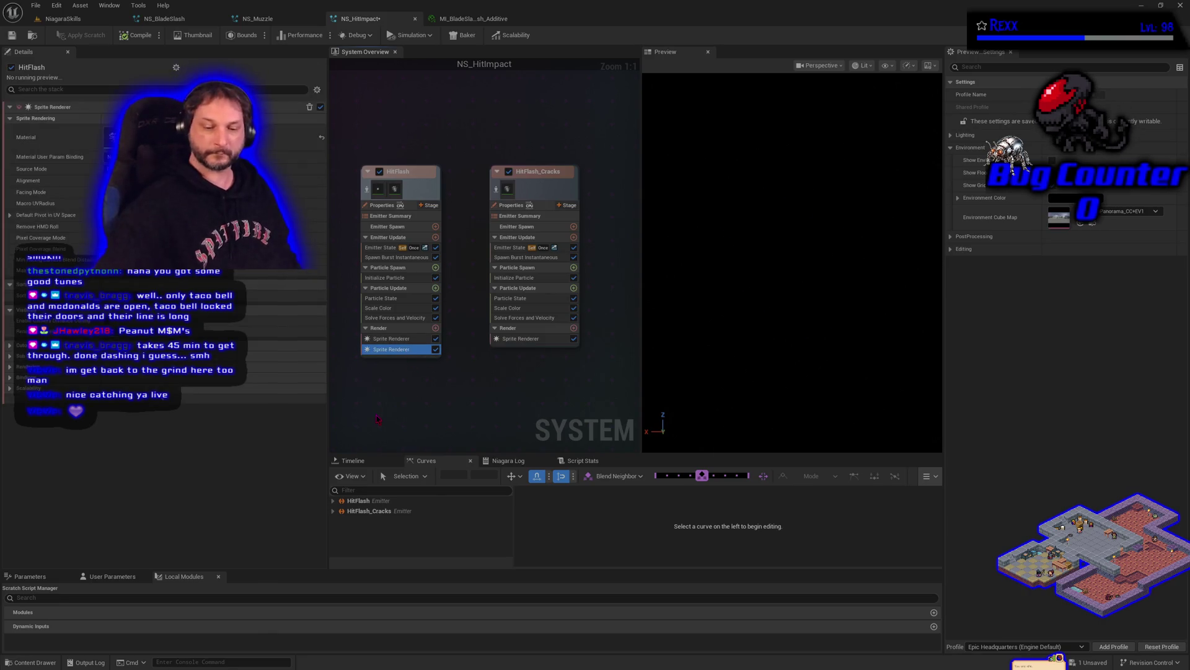
{"action": "key", "text": "Delete"}
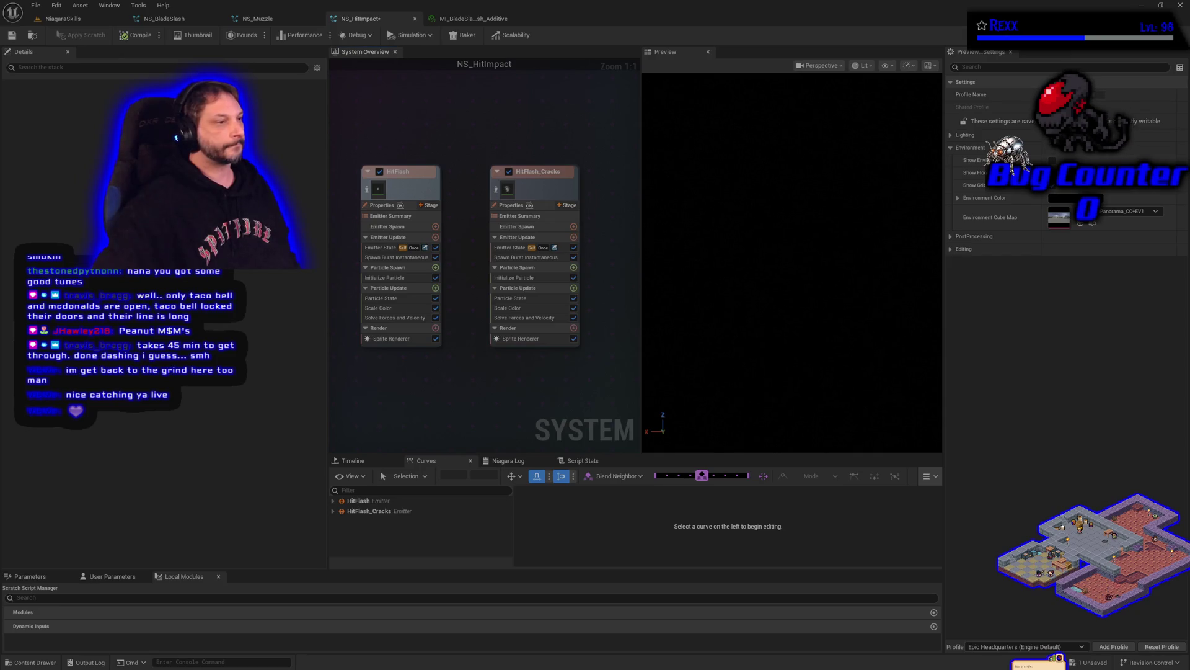
Check HitFlash's particle initialization, save NS_HitImpact and widen the emitter graph.
{"action": "left_click", "coordinate": [385, 277]}
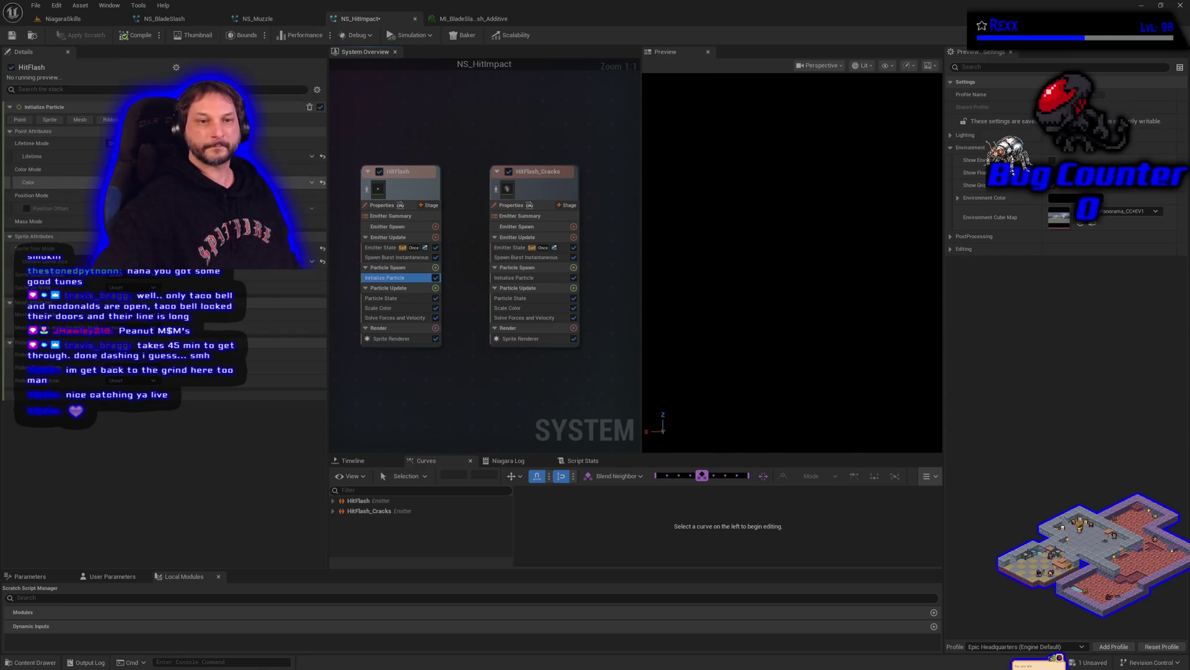
{"action": "left_click", "coordinate": [147, 278]}
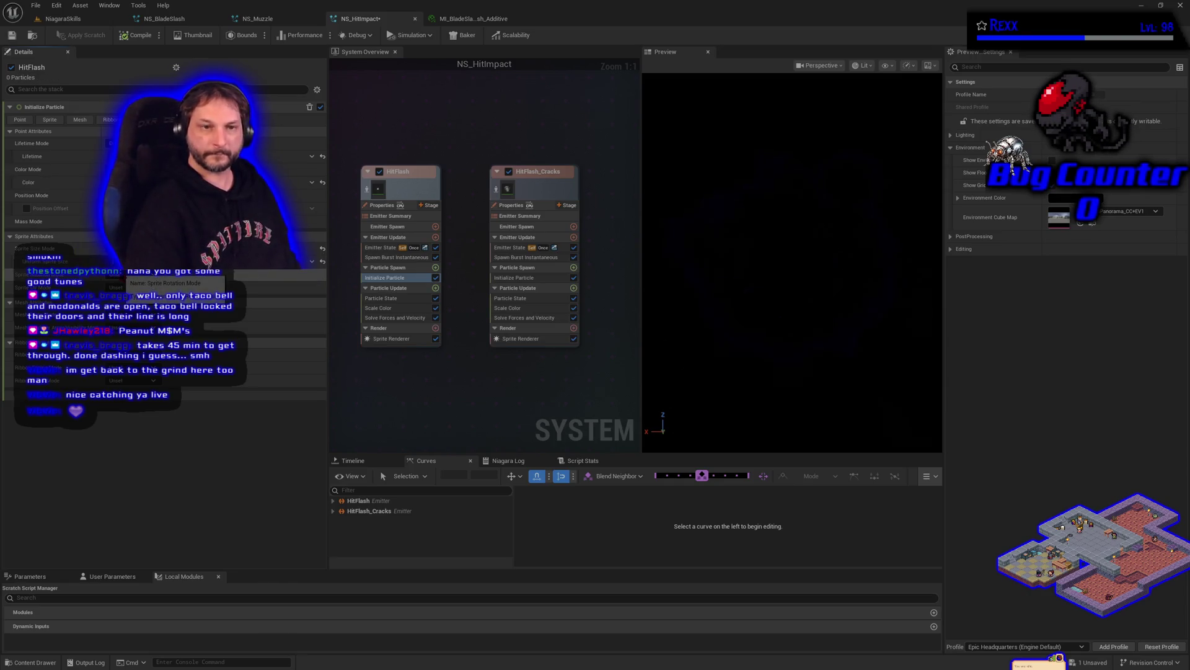
{"action": "left_click", "coordinate": [11, 36]}
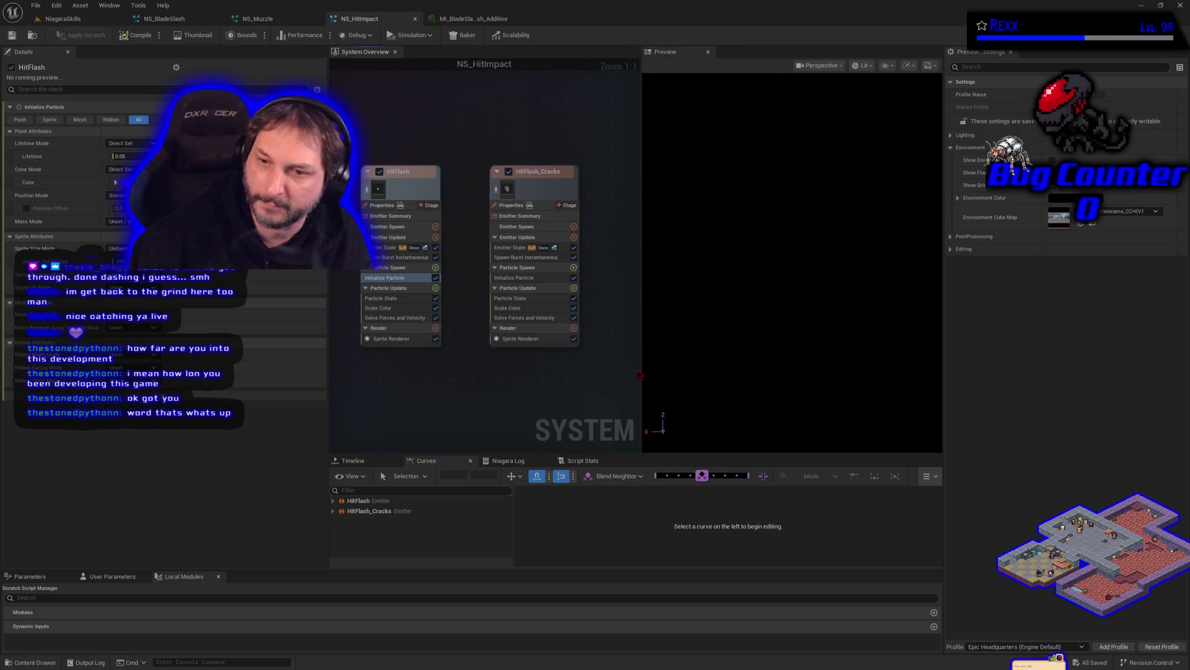
{"action": "left_click_drag", "start_coordinate": [639, 373], "coordinate": [700, 373]}
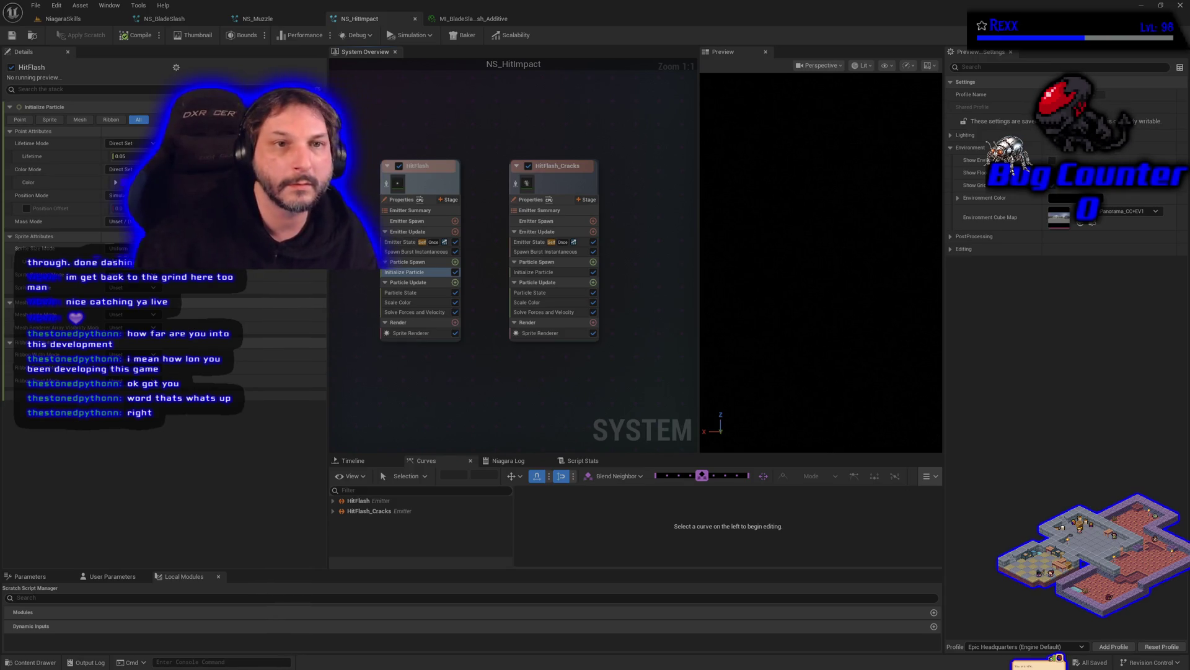
Play-test the effects in the NiagaraSkills level, then reopen NS_HitImpact.
{"action": "left_click", "coordinate": [62, 19]}
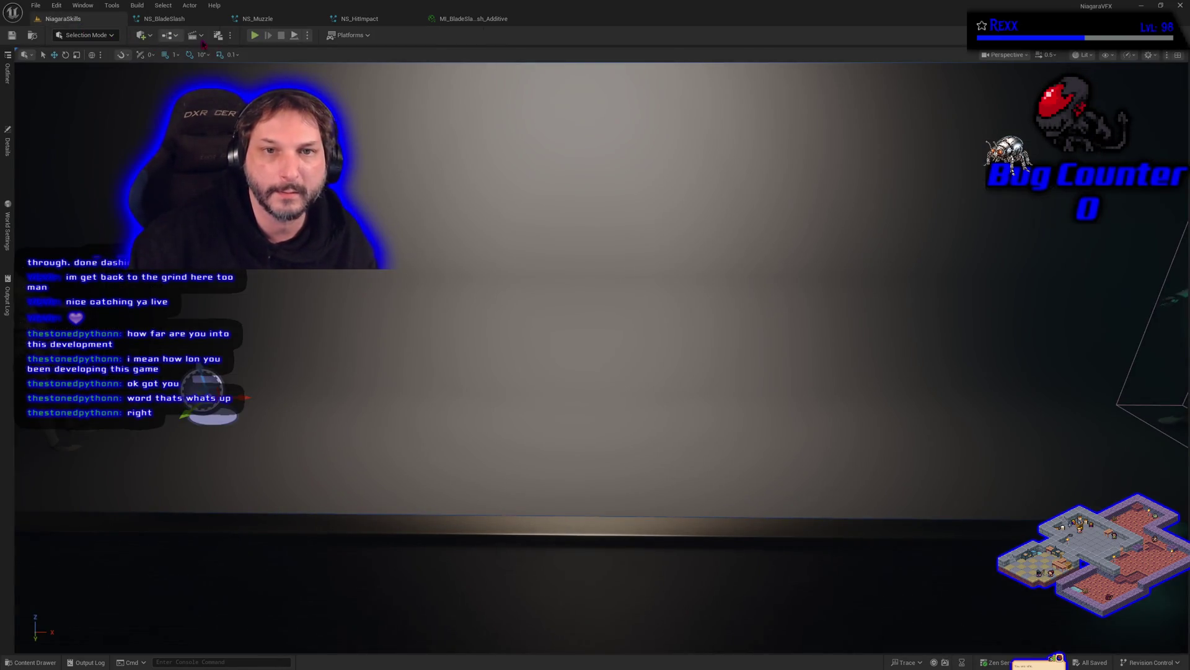
{"action": "left_click", "coordinate": [254, 36]}
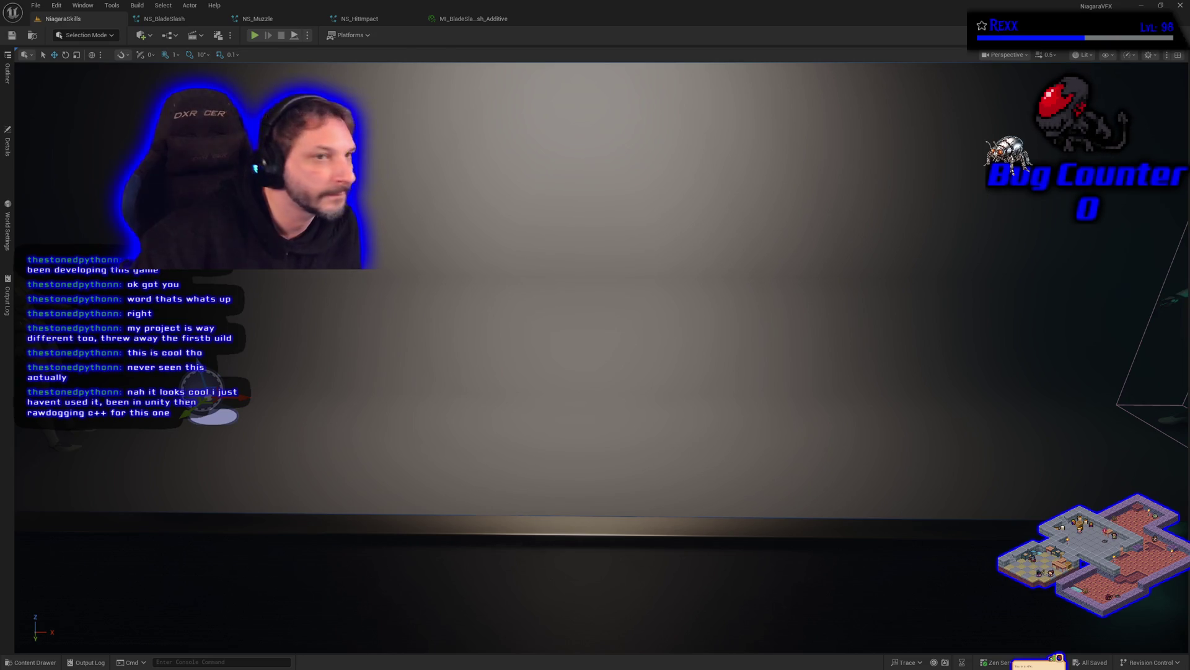
{"action": "left_click", "coordinate": [390, 18]}
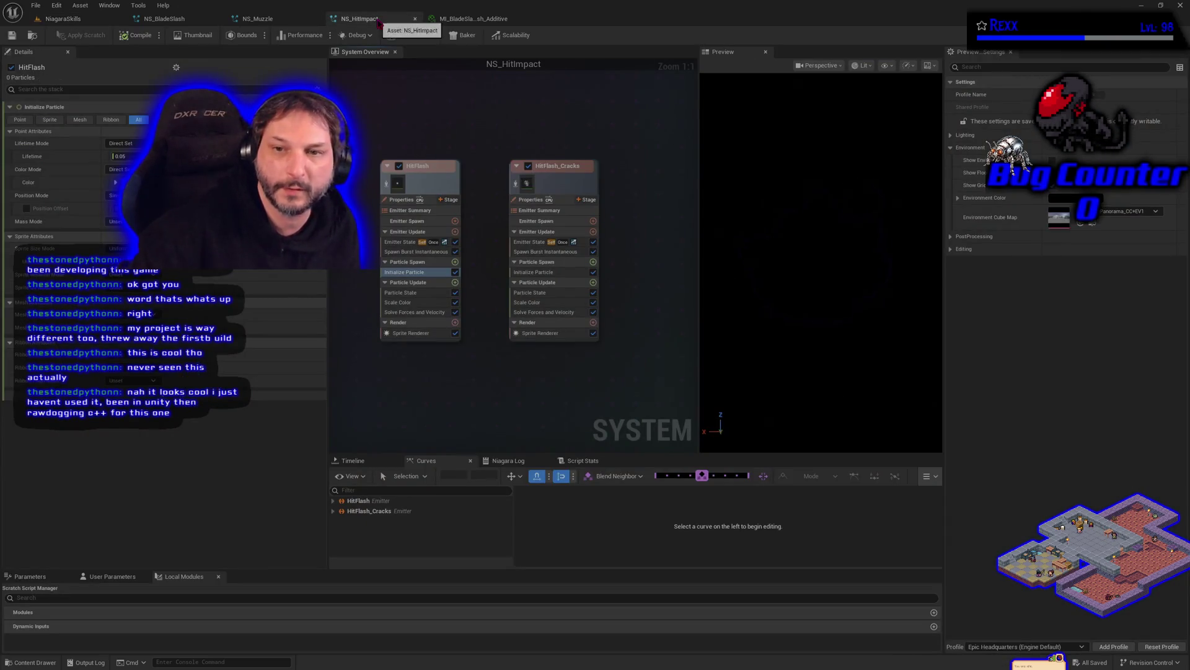
Check HitFlash_Cracks' particle initialization, then select the target character in the level.
{"action": "left_click", "coordinate": [534, 272]}
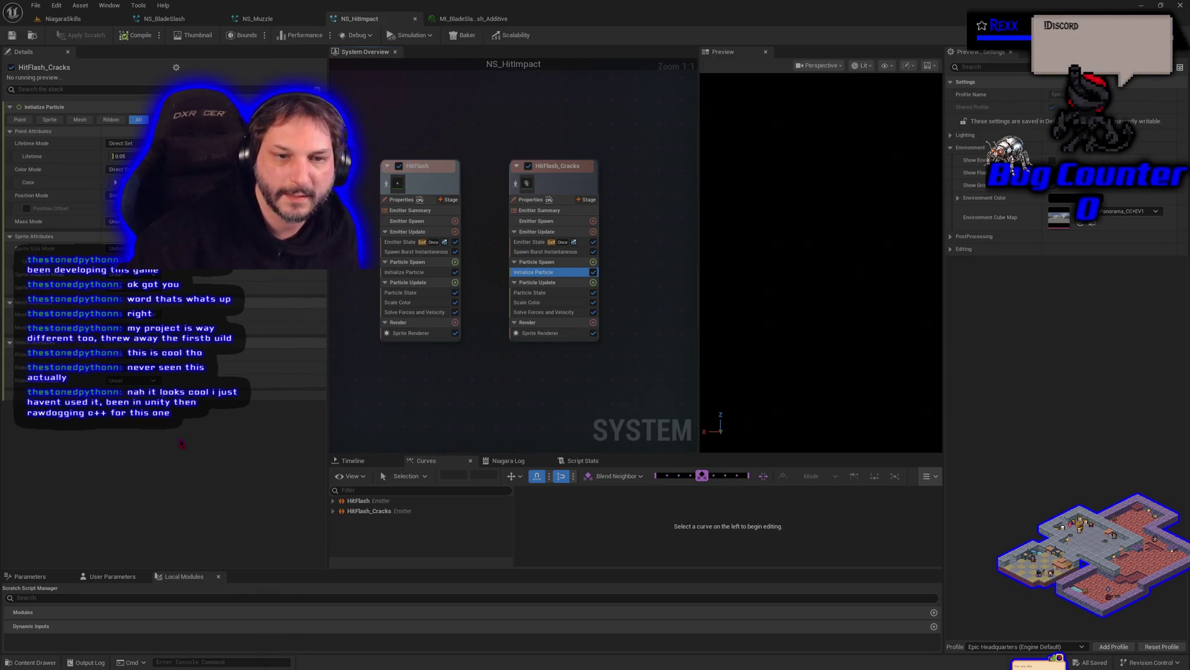
{"action": "left_click", "coordinate": [62, 18]}
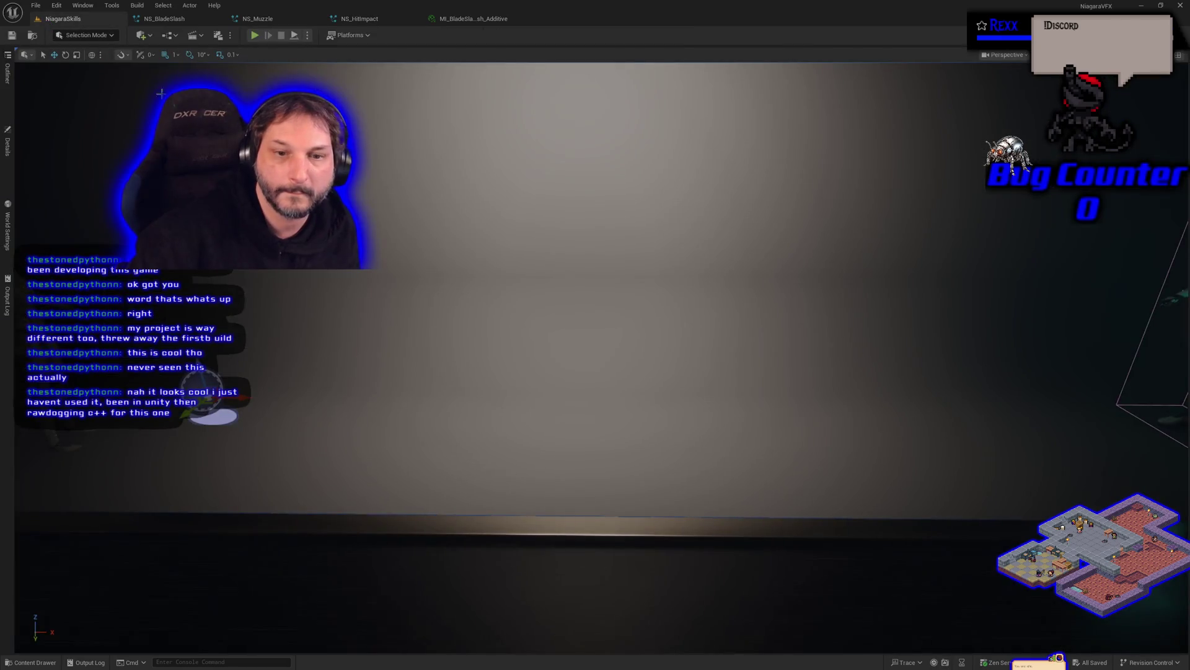
{"action": "left_click_drag", "start_coordinate": [729, 389], "coordinate": [976, 373]}
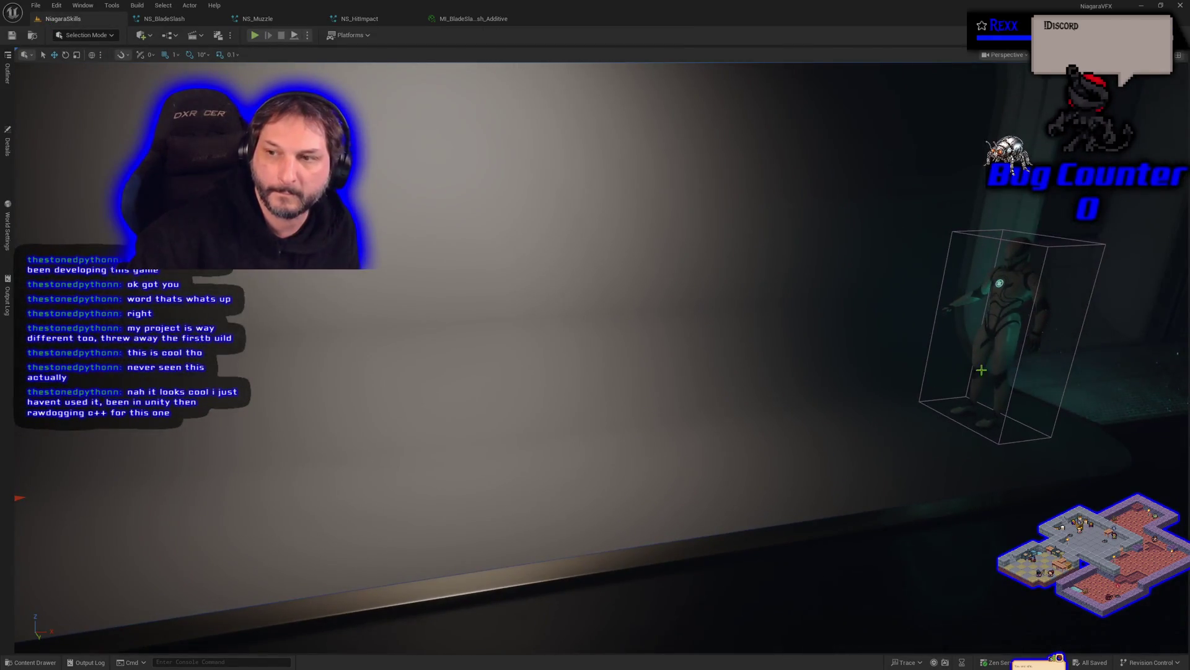
{"action": "left_click", "coordinate": [991, 347]}
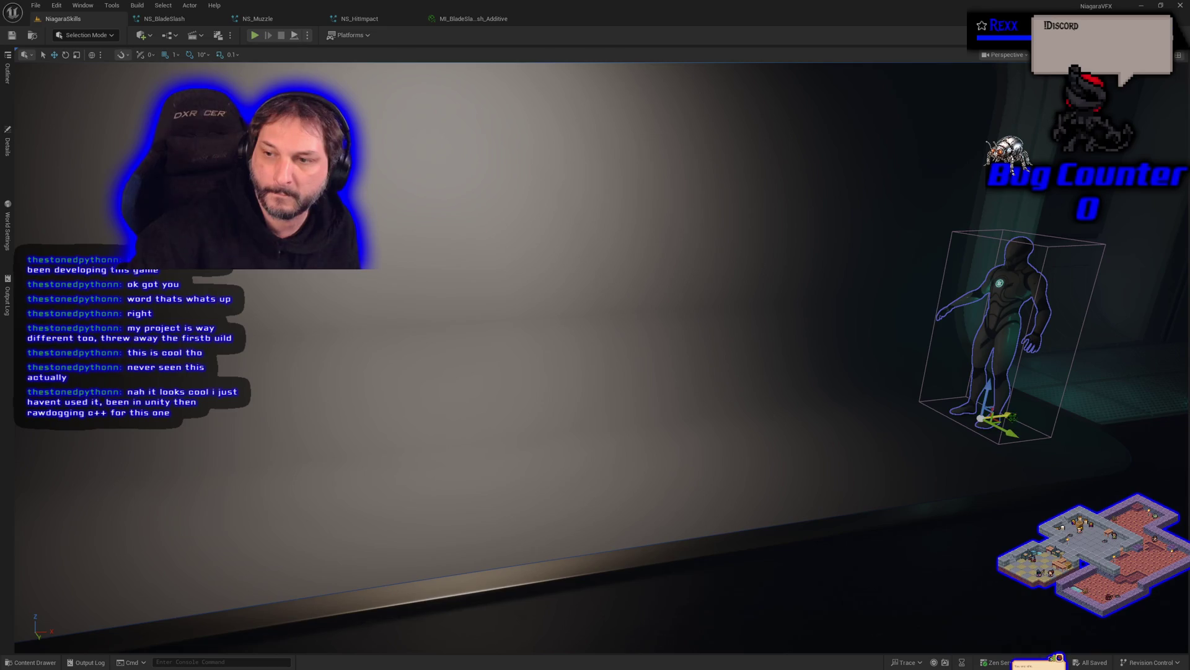
Adjust the target character's height, save the level and play it.
{"action": "left_click_drag", "start_coordinate": [1017, 414], "coordinate": [986, 418]}
{"action": "mouse_move", "coordinate": [969, 330]}
{"action": "left_mouse_down"}
{"action": "mouse_move", "coordinate": [964, 406]}
{"action": "mouse_move", "coordinate": [960, 335]}
{"action": "mouse_move", "coordinate": [959, 346]}
{"action": "left_mouse_up"}
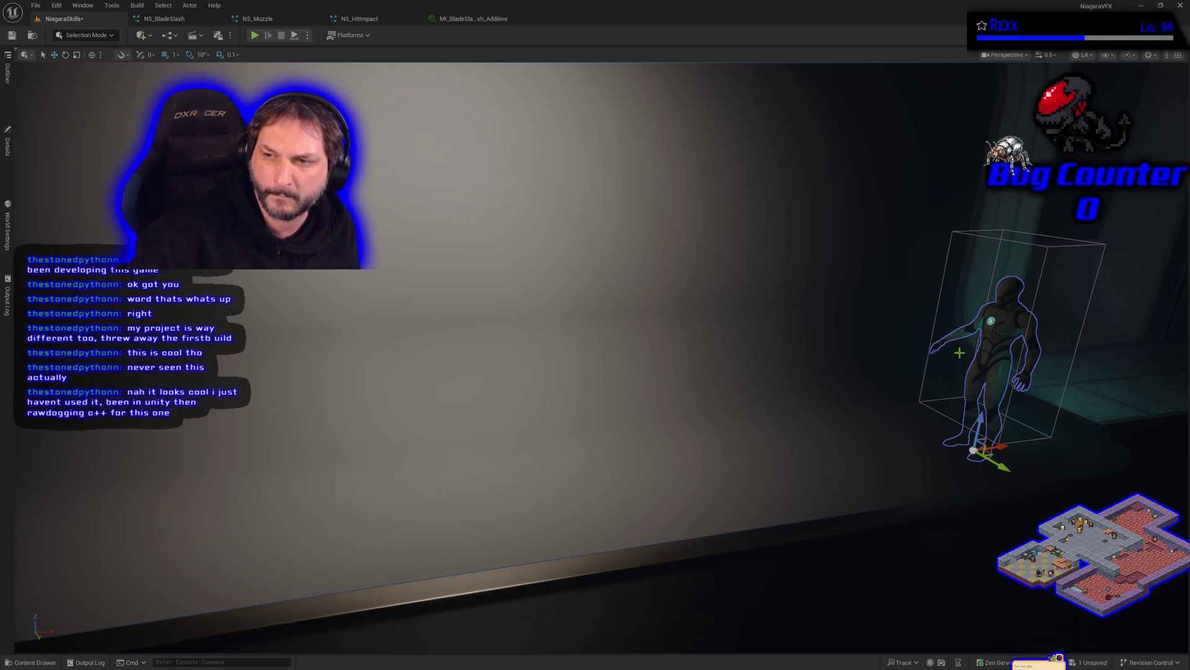
{"action": "left_click_drag", "start_coordinate": [984, 412], "coordinate": [987, 384]}
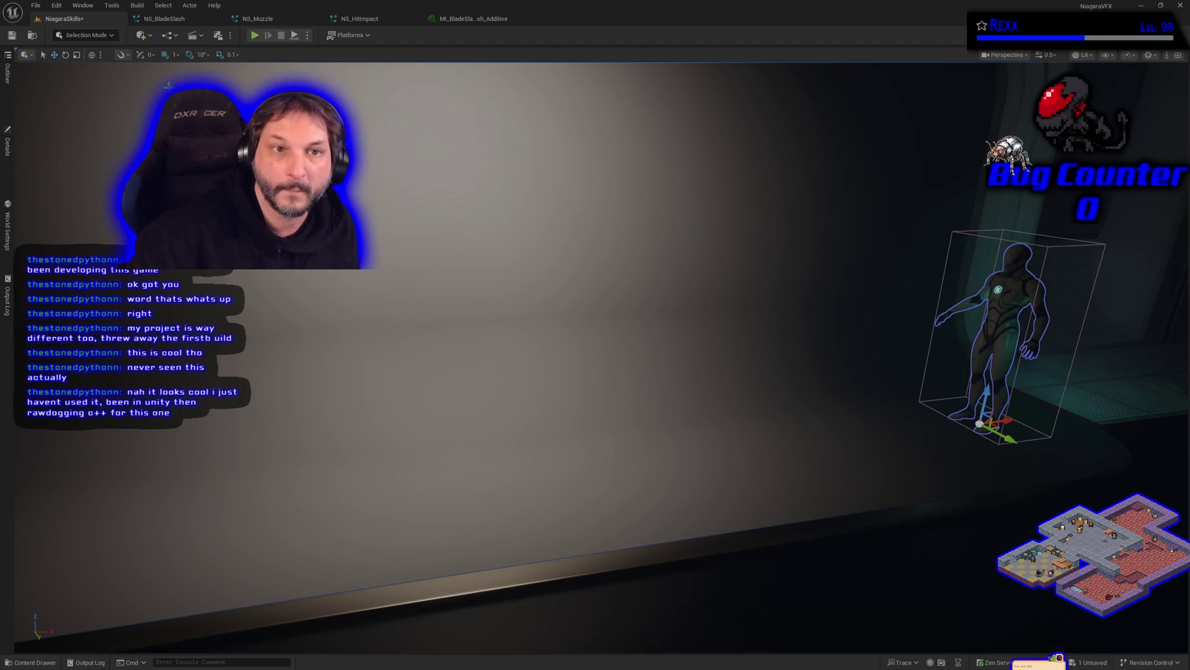
{"action": "left_click", "coordinate": [11, 34]}
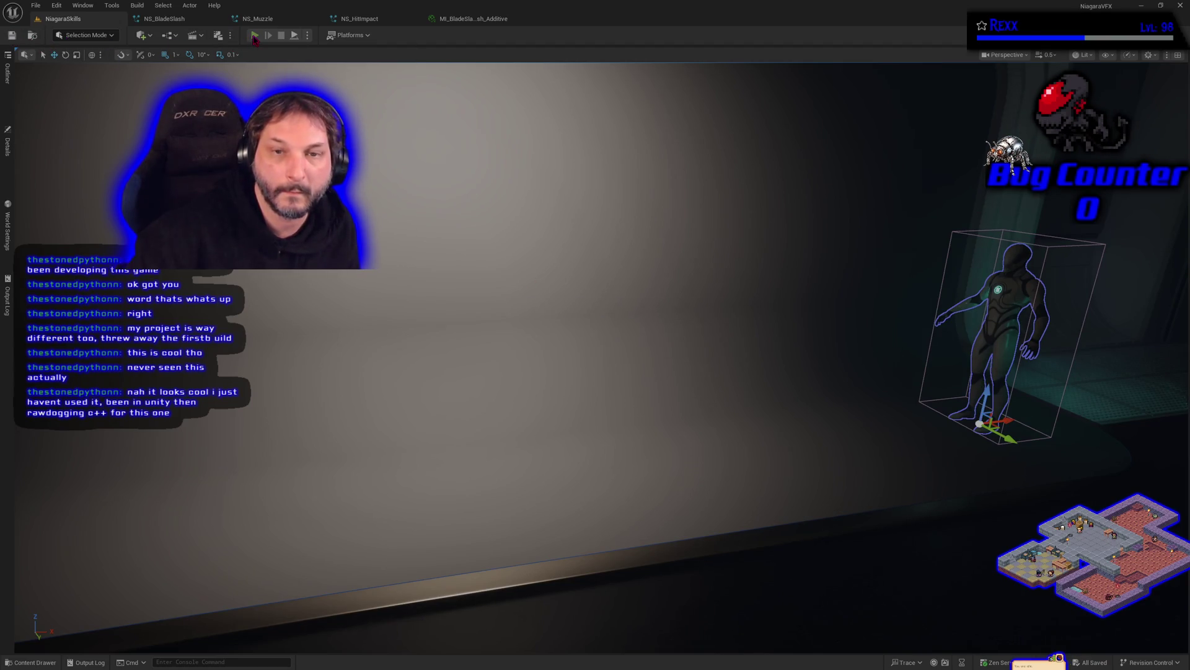
{"action": "left_click", "coordinate": [254, 36]}
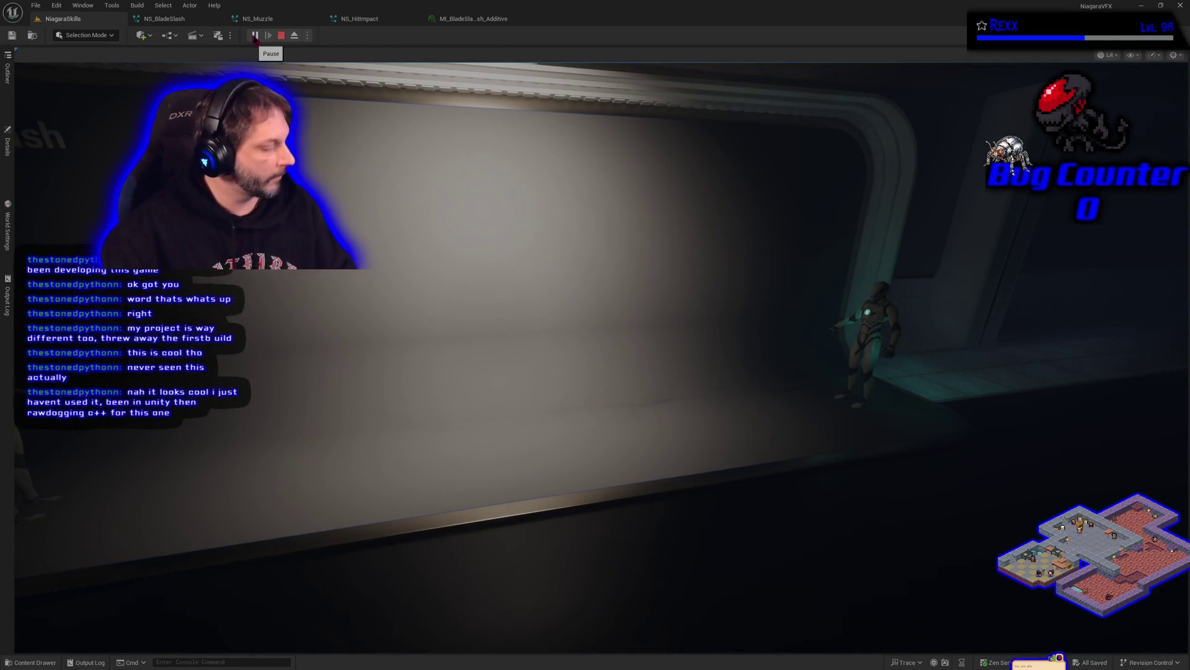
Stop the play test and nudge the character up and back down.
{"action": "left_click", "coordinate": [229, 57]}
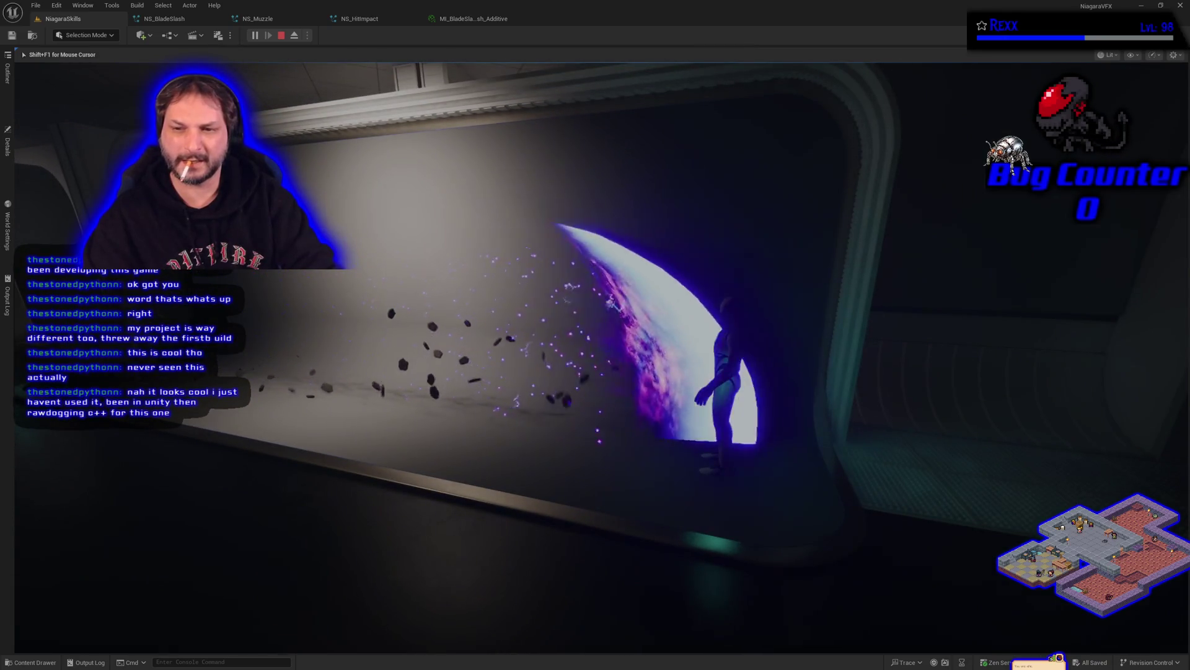
{"action": "key", "text": "Escape"}
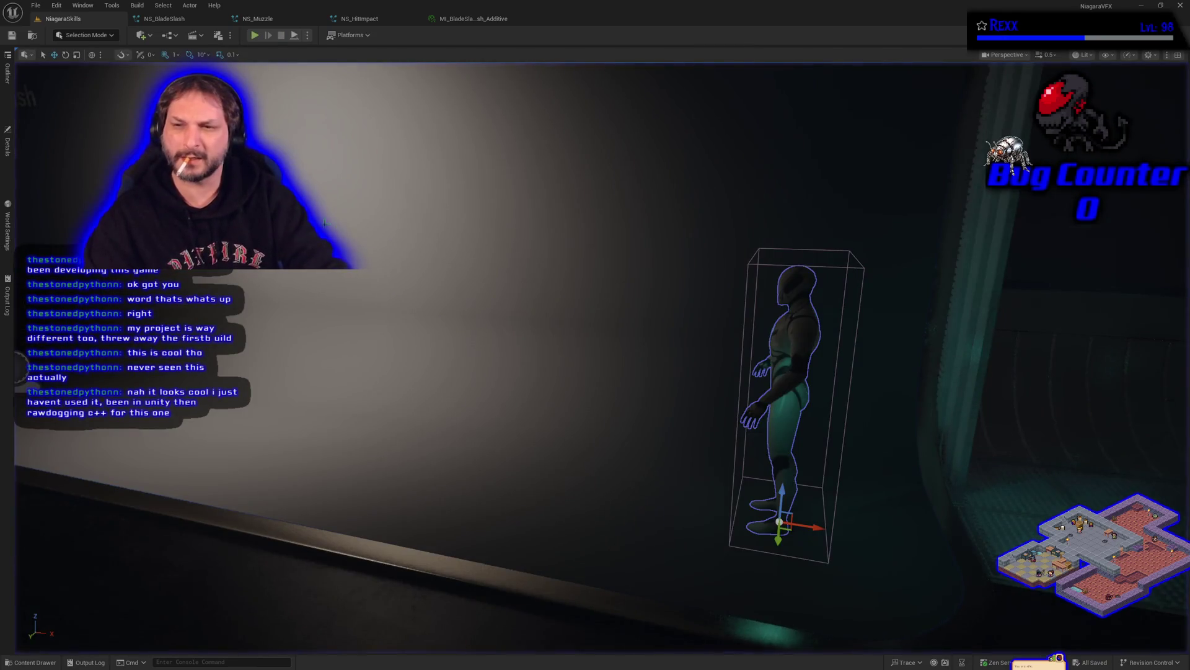
{"action": "left_click_drag", "start_coordinate": [811, 524], "coordinate": [804, 522]}
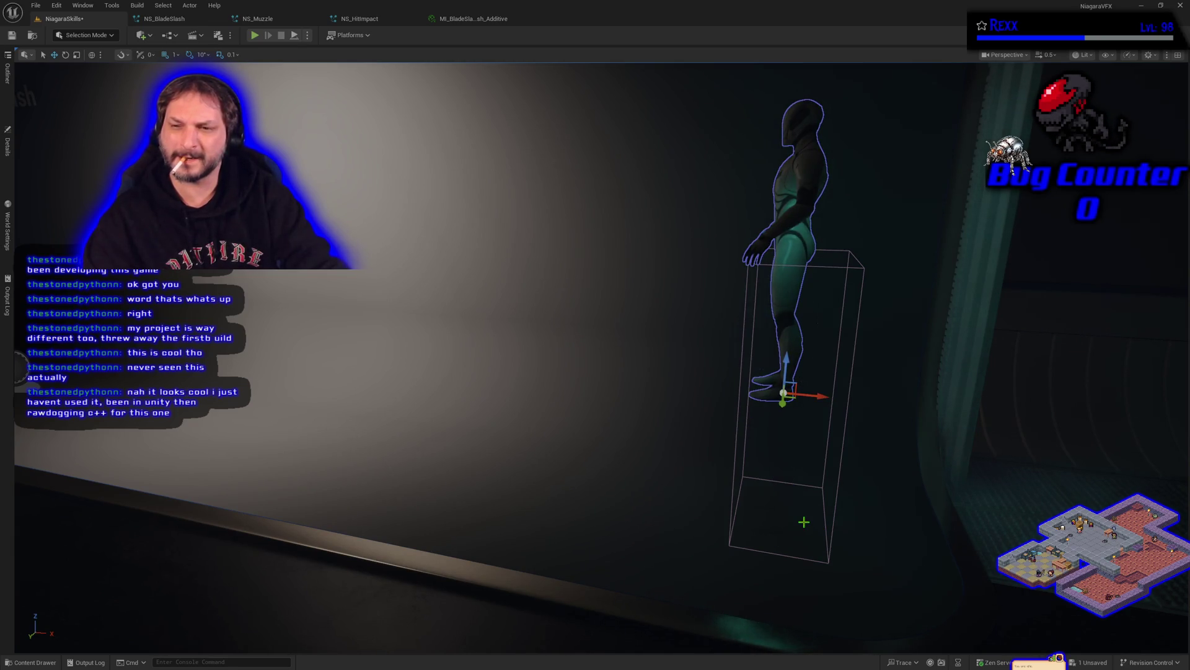
{"action": "mouse_move", "coordinate": [766, 400]}
{"action": "left_mouse_down"}
{"action": "mouse_move", "coordinate": [772, 515]}
{"action": "mouse_move", "coordinate": [783, 378]}
{"action": "mouse_move", "coordinate": [787, 415]}
{"action": "left_mouse_up"}
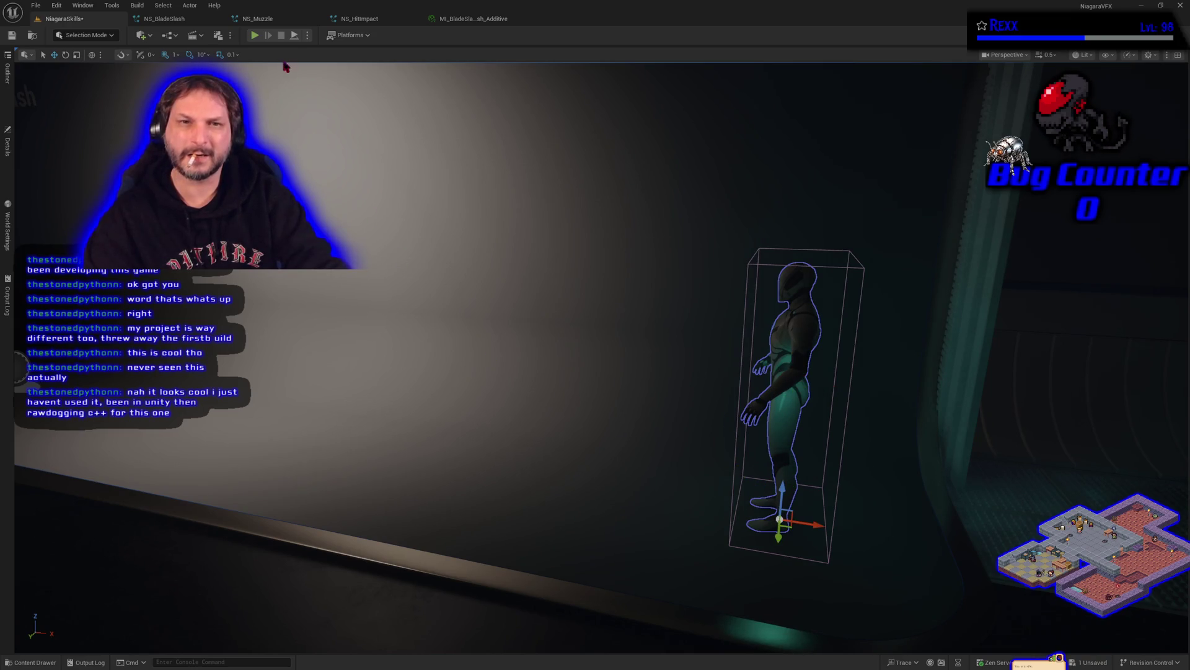
Play-test again, refocus the view and select the foreground sphere.
{"action": "left_click", "coordinate": [253, 37]}
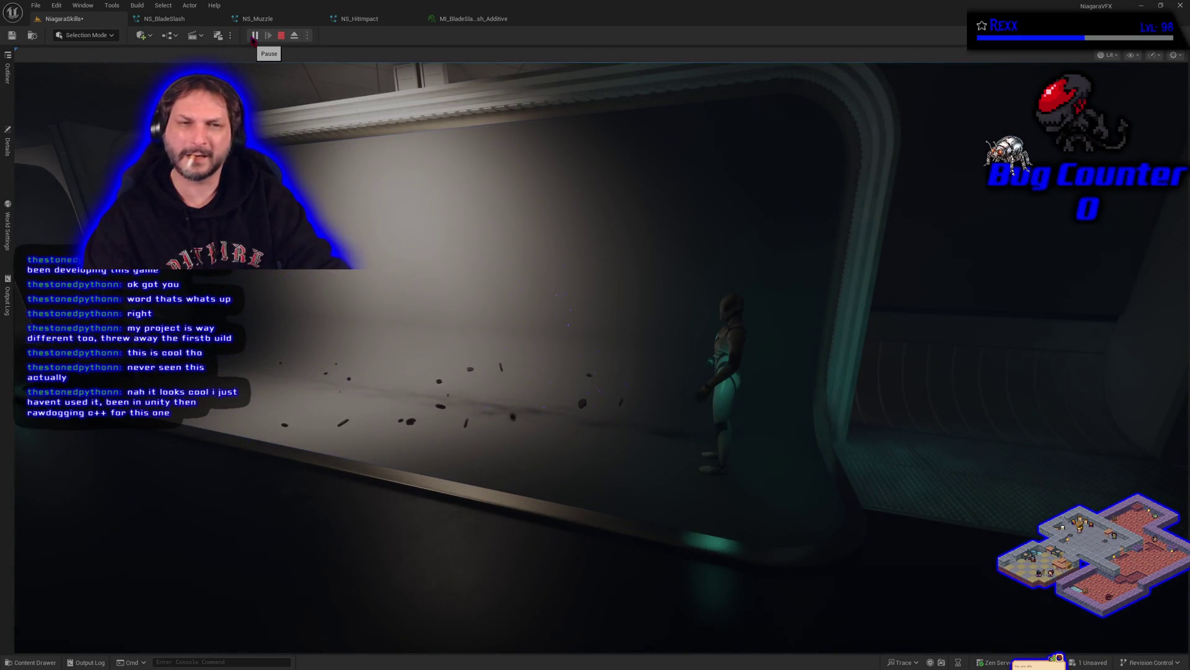
{"action": "key", "text": "Escape"}
{"action": "mouse_move", "coordinate": [571, 425]}
{"action": "left_mouse_down"}
{"action": "mouse_move", "coordinate": [682, 423]}
{"action": "mouse_move", "coordinate": [531, 362]}
{"action": "mouse_move", "coordinate": [480, 397]}
{"action": "left_mouse_up"}
{"action": "key", "text": "f"}
{"action": "left_click", "coordinate": [594, 546]}
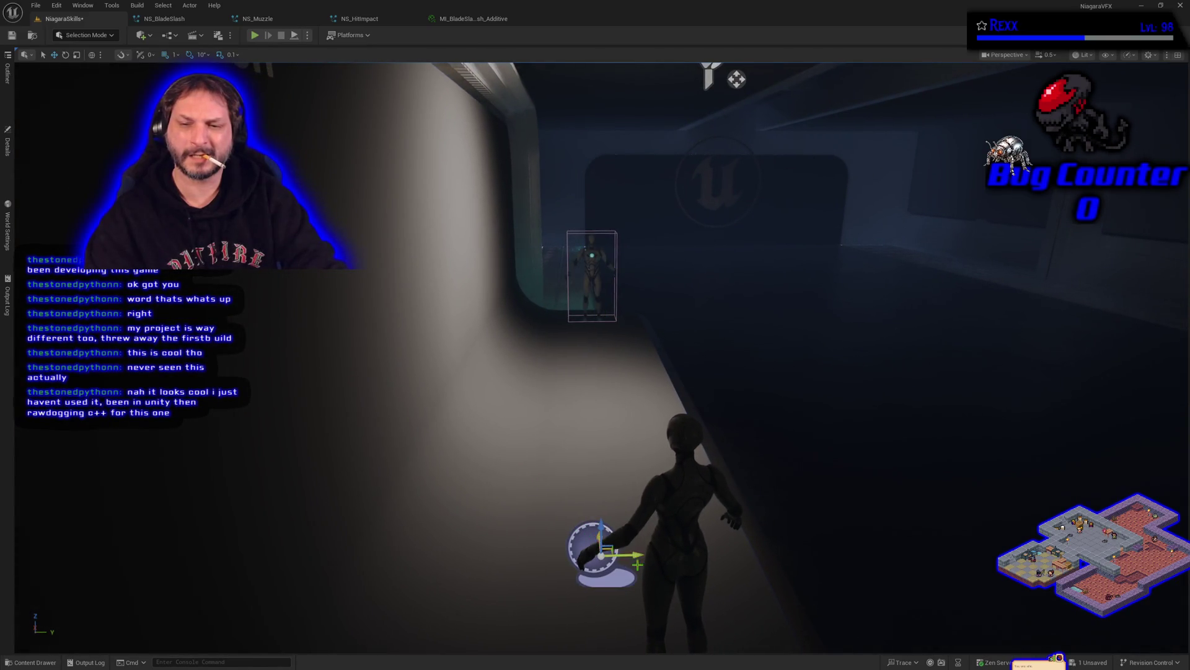
Slide the foreground sphere sideways along Y, play-test twice, and reopen NS_HitImpact.
{"action": "left_click_drag", "start_coordinate": [658, 556], "coordinate": [681, 556]}
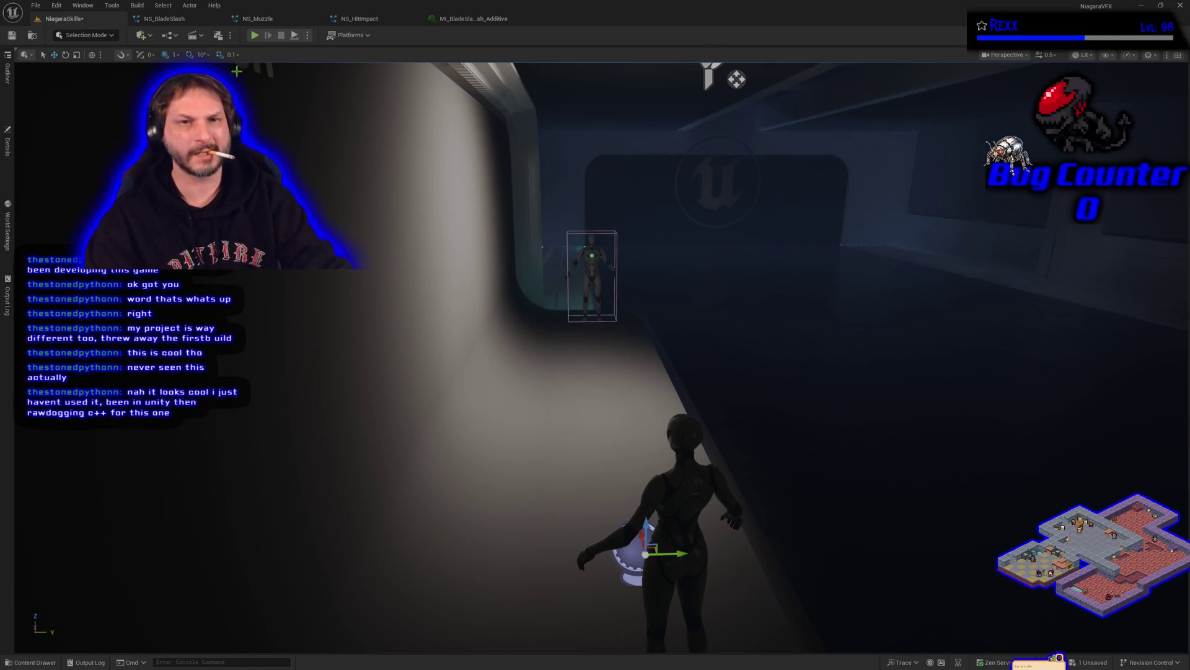
{"action": "left_click", "coordinate": [255, 35]}
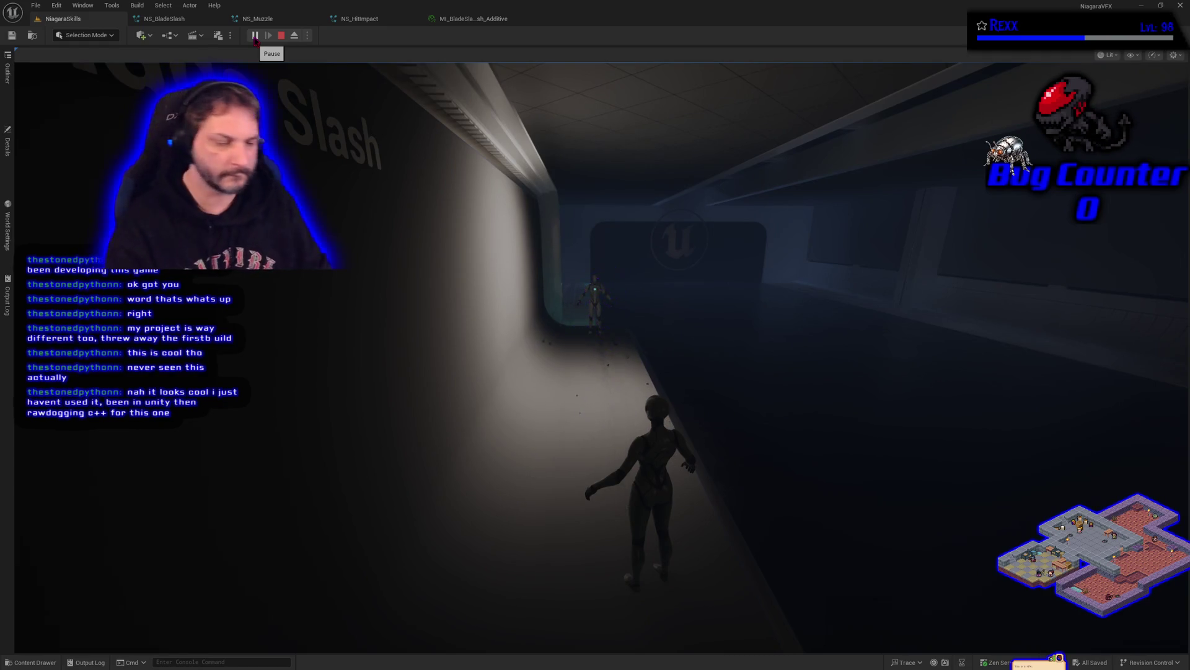
{"action": "key", "text": "Escape"}
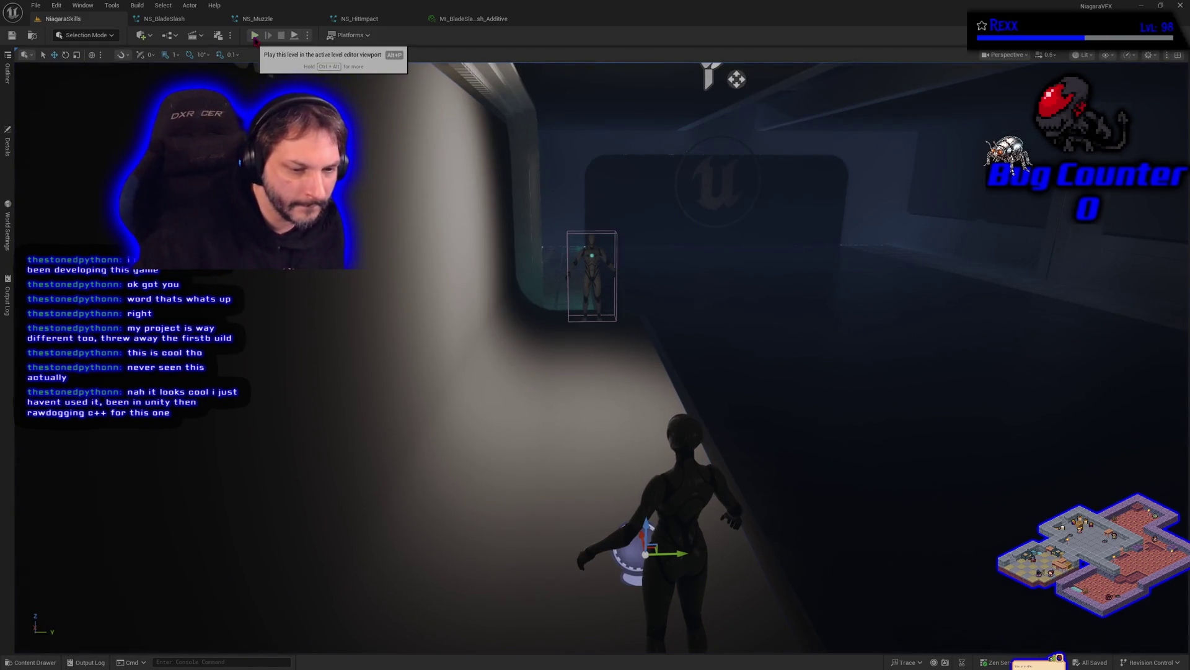
{"action": "left_click", "coordinate": [255, 37]}
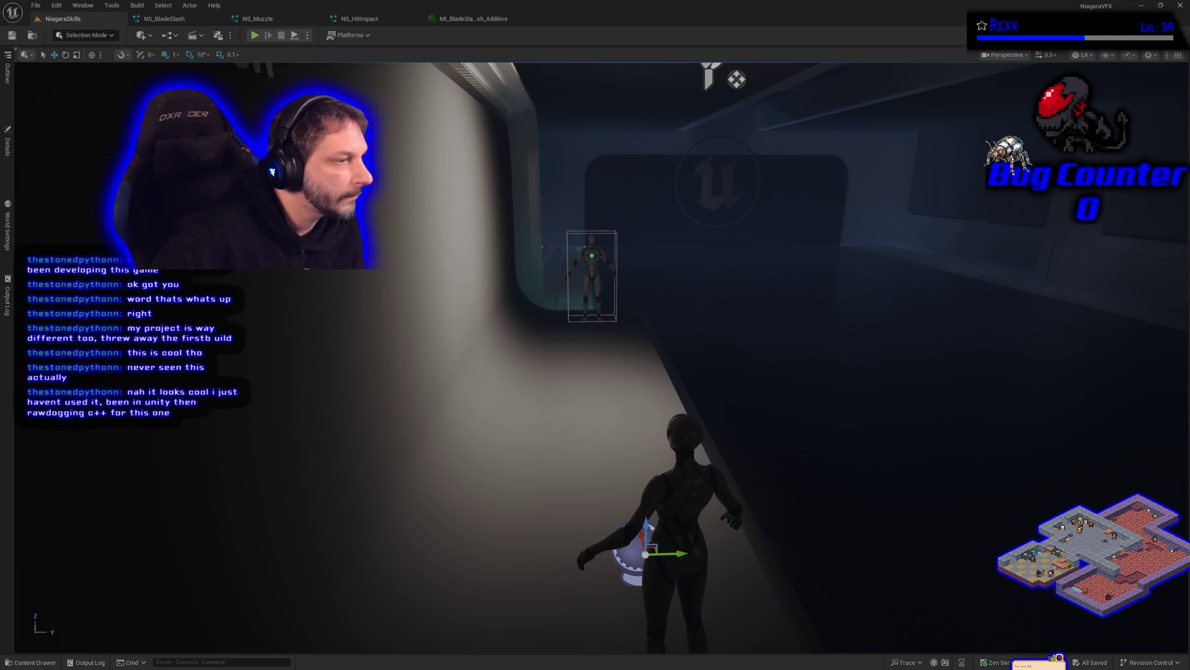
{"action": "left_click", "coordinate": [371, 19]}
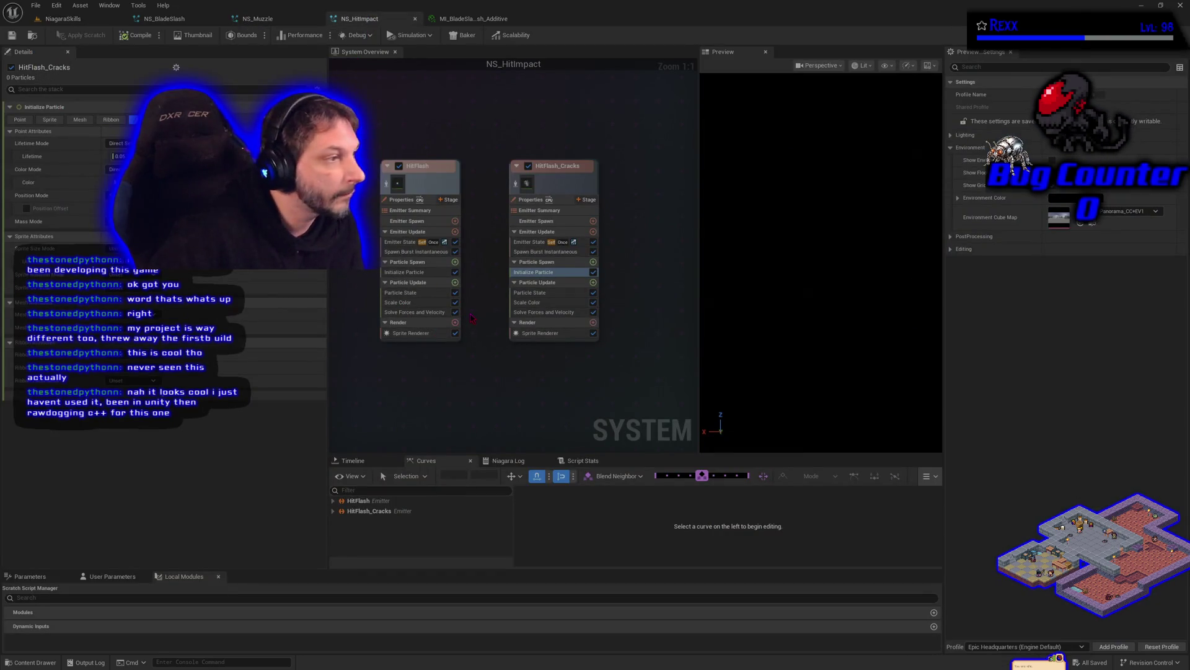
Compare Initialize Particle in HitFlash and HitFlash_Cracks, then switch to NS_BladeSlash.
{"action": "left_click", "coordinate": [404, 272]}
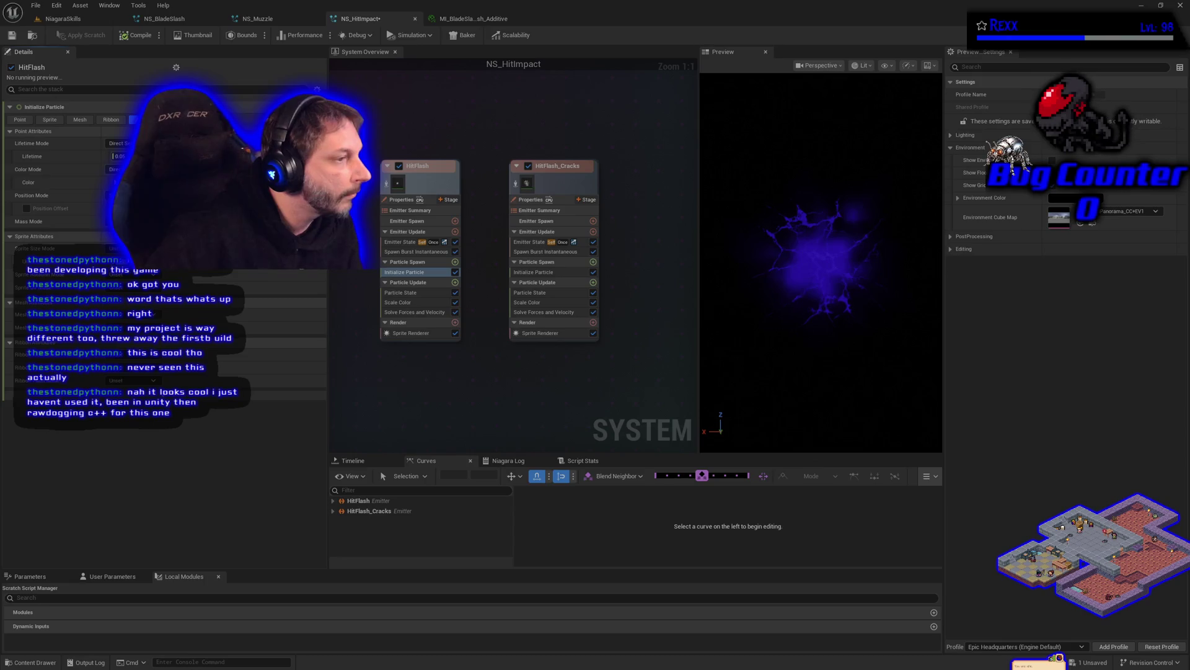
{"action": "left_click", "coordinate": [549, 273]}
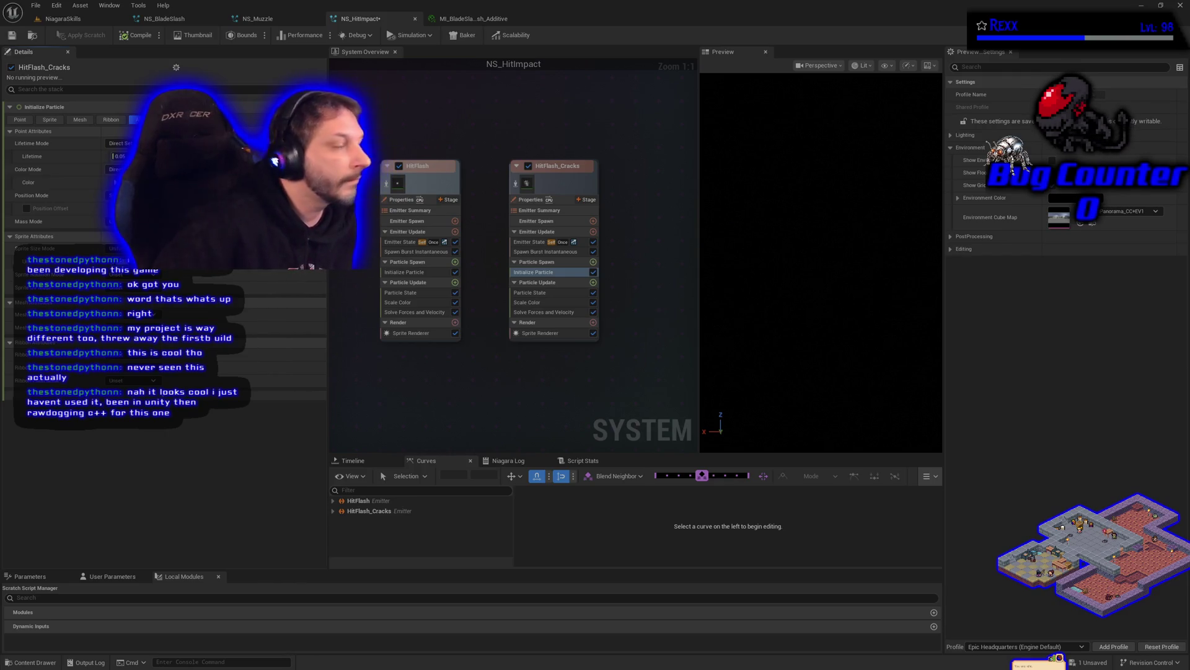
{"action": "left_click", "coordinate": [164, 18]}
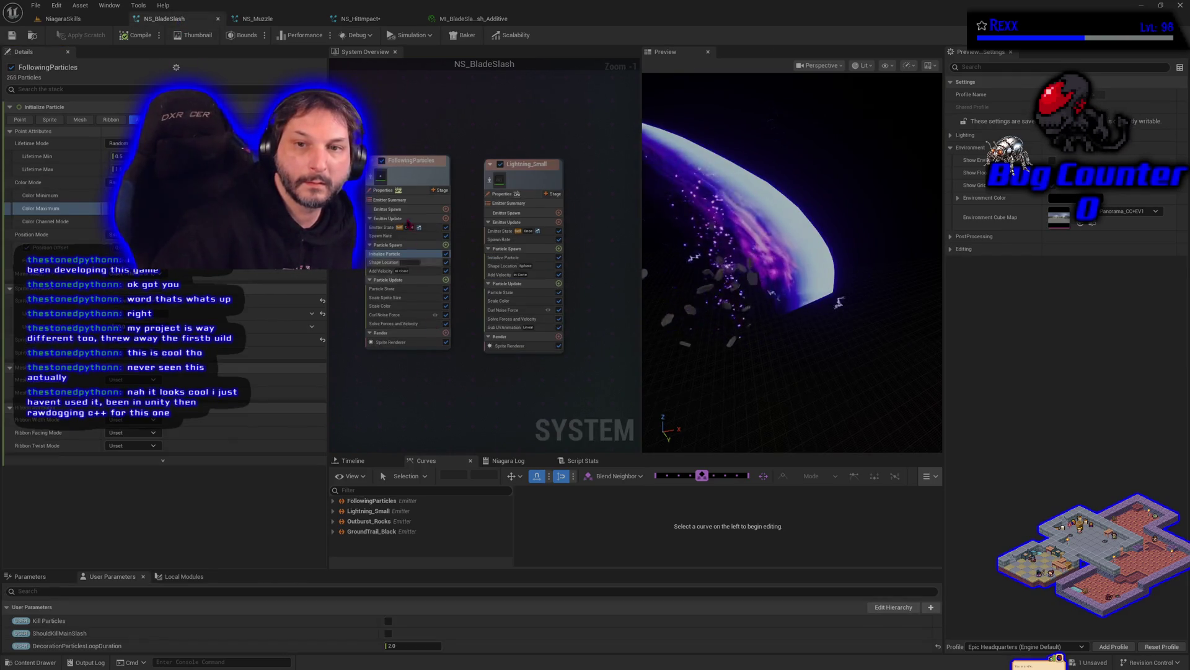
Copy NS_BladeSlash's FollowingParticles emitter and paste it into the NS_HitImpact graph.
{"action": "left_click", "coordinate": [409, 176]}
{"action": "right_click", "coordinate": [410, 175]}
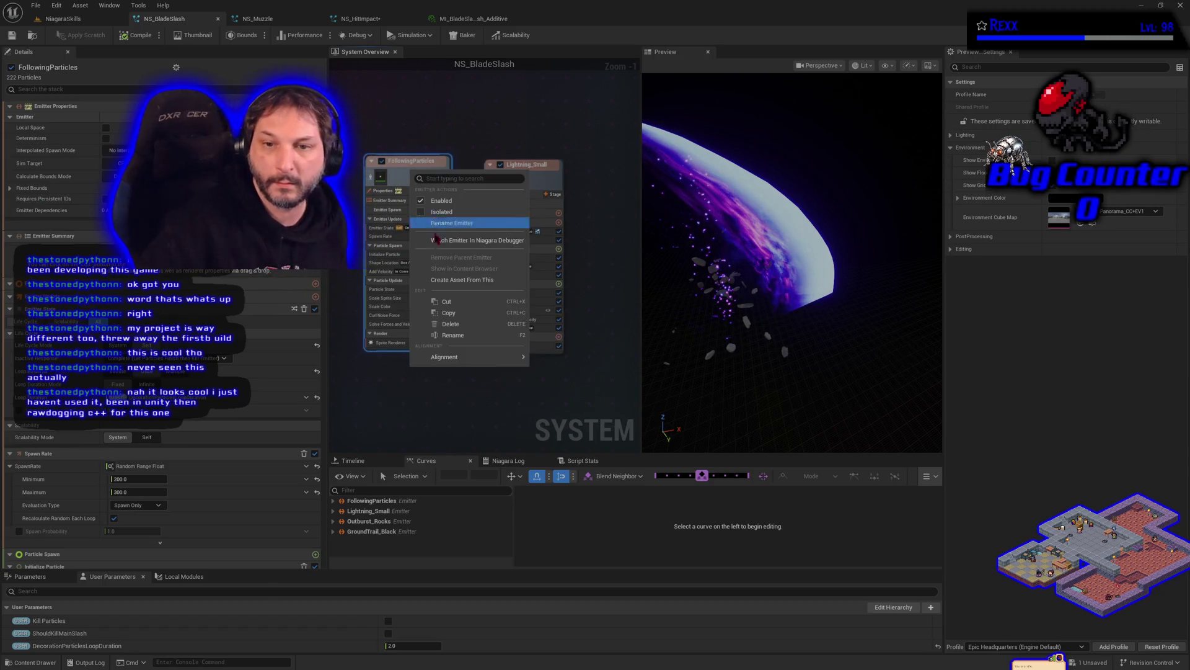
{"action": "left_click", "coordinate": [448, 313]}
{"action": "left_click", "coordinate": [372, 18]}
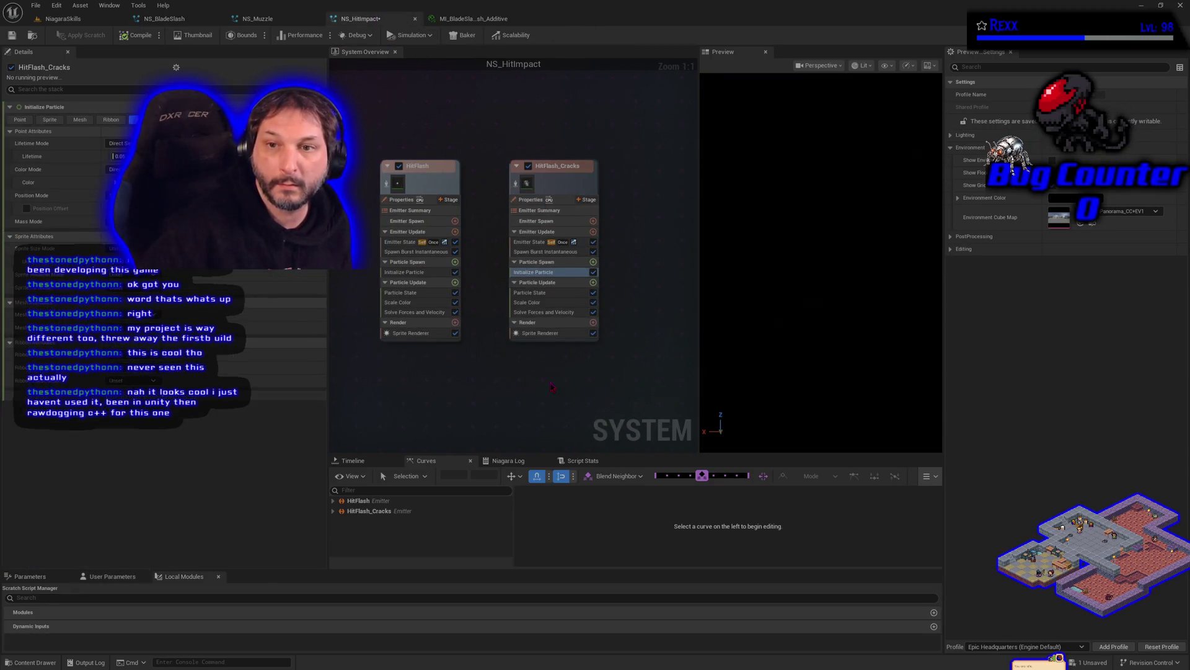
{"action": "mouse_move", "coordinate": [644, 189]}
{"action": "left_mouse_down"}
{"action": "mouse_move", "coordinate": [508, 244]}
{"action": "mouse_move", "coordinate": [542, 319]}
{"action": "left_mouse_up"}
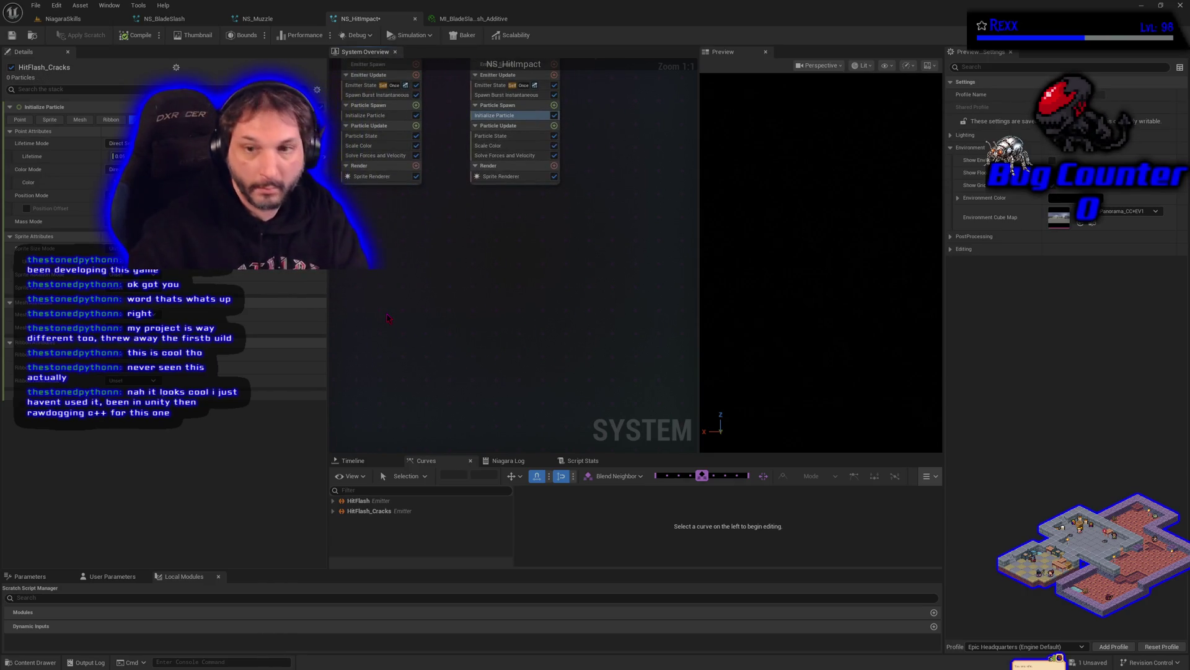
{"action": "key", "text": "ctrl+v"}
{"action": "scroll", "coordinate": [402, 263], "scroll_direction": "down", "scroll_amount": 4}
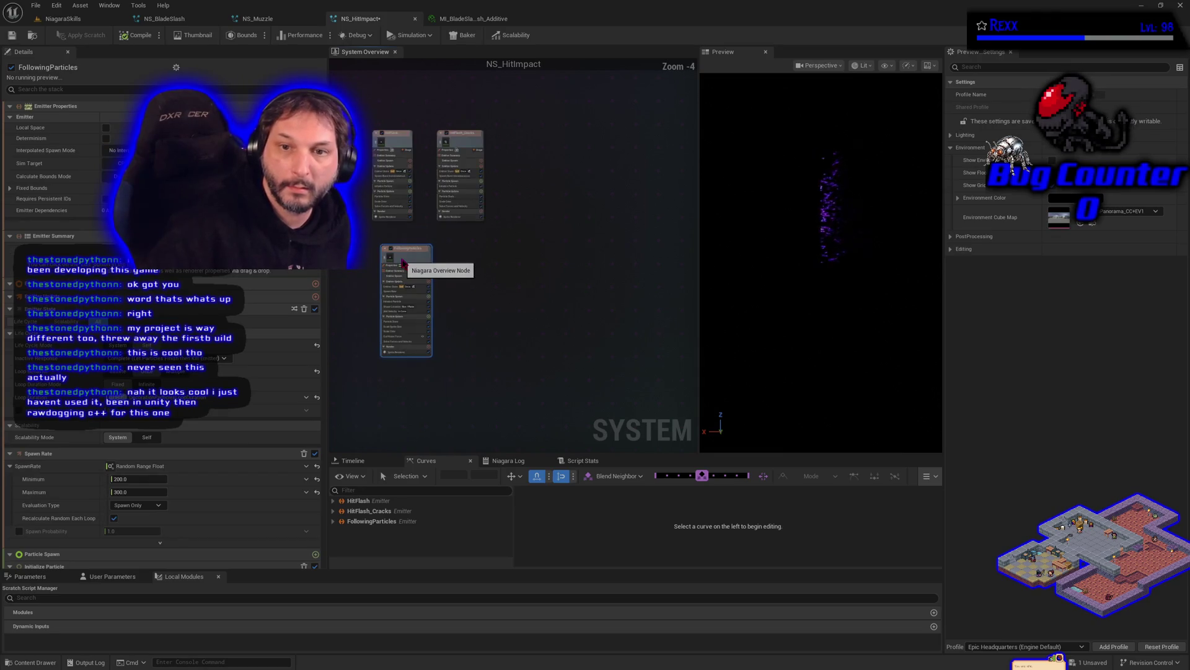
{"action": "scroll", "coordinate": [402, 263], "scroll_direction": "up", "scroll_amount": 3}
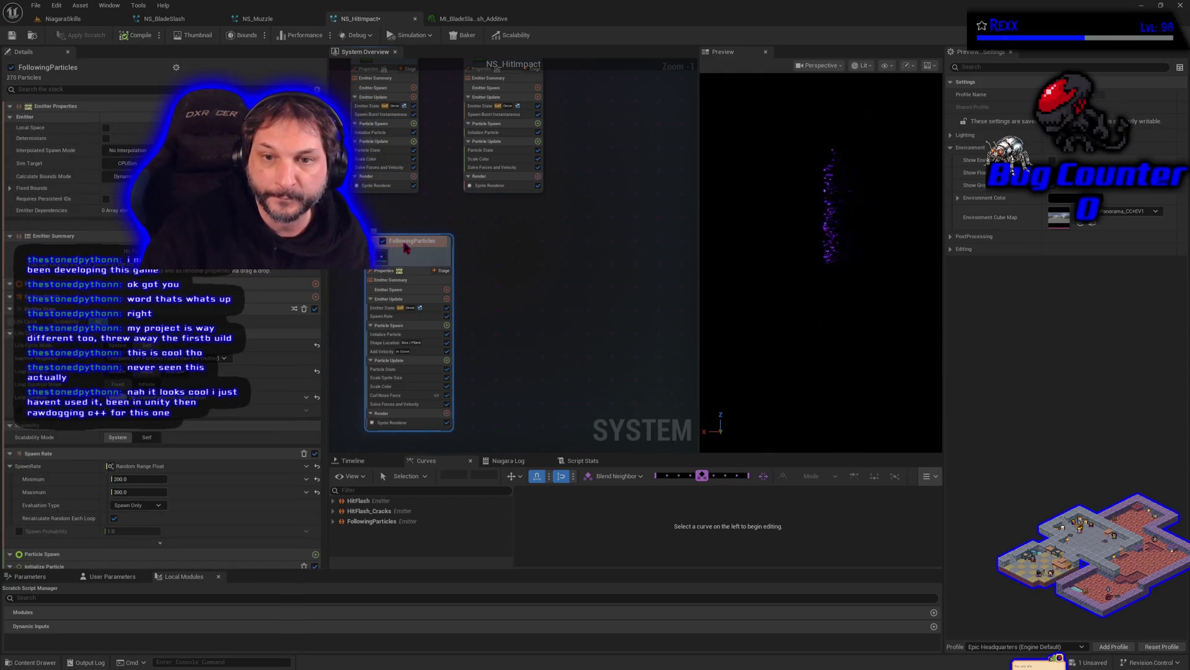
Rename the pasted FollowingParticles emitter to 'Burstparticles'.
{"action": "key", "text": "F2"}
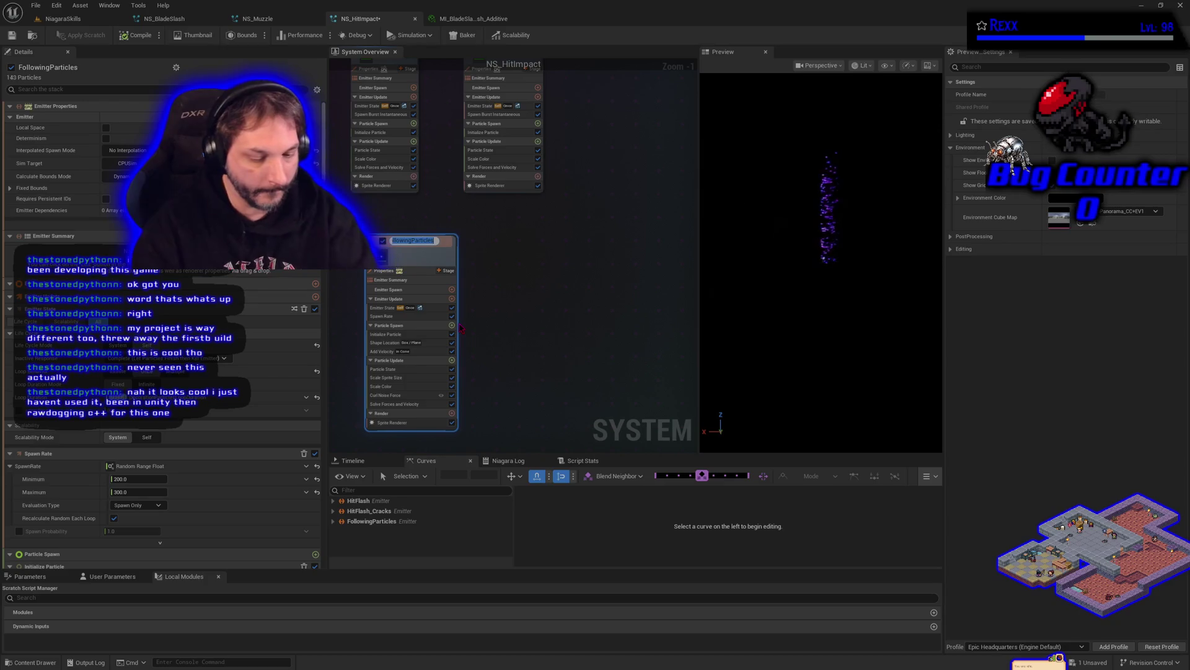
{"action": "type", "text": "Burst"}
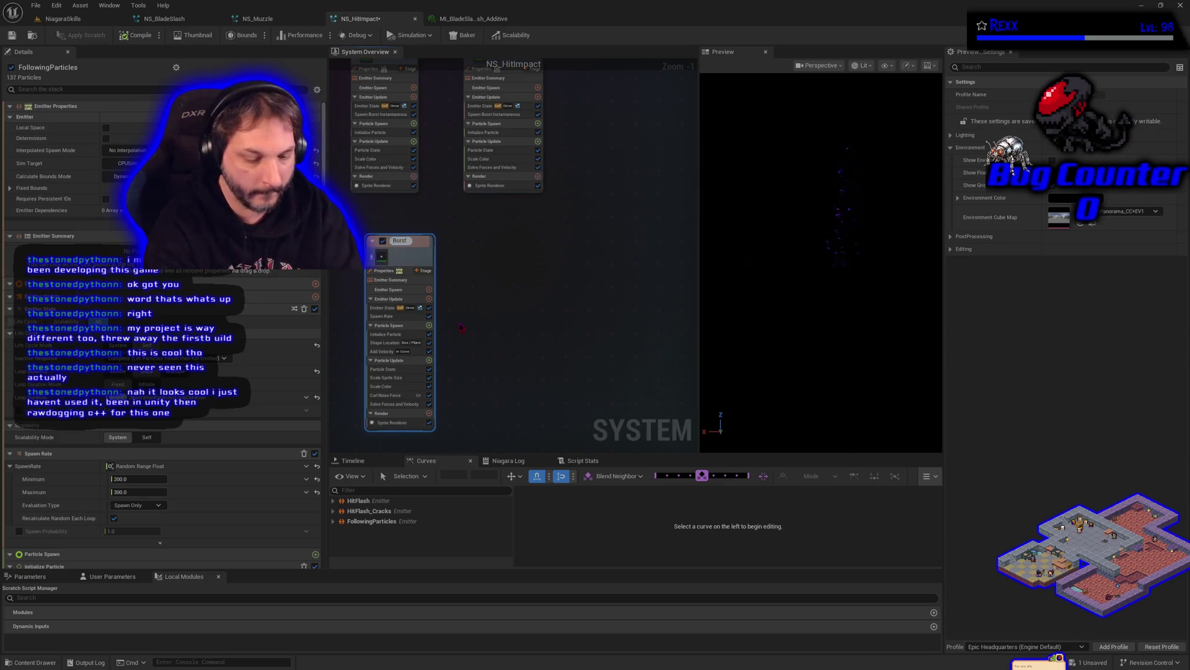
{"action": "type", "text": "particles"}
{"action": "key", "text": "Return"}
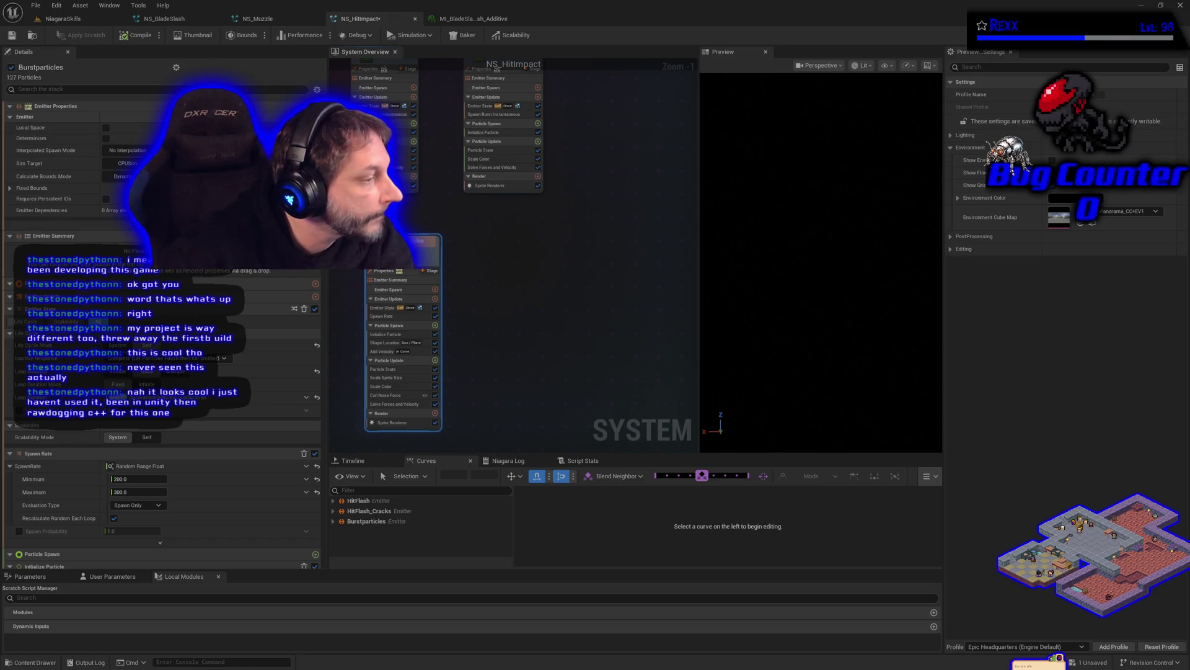
{"action": "left_click", "coordinate": [539, 308]}
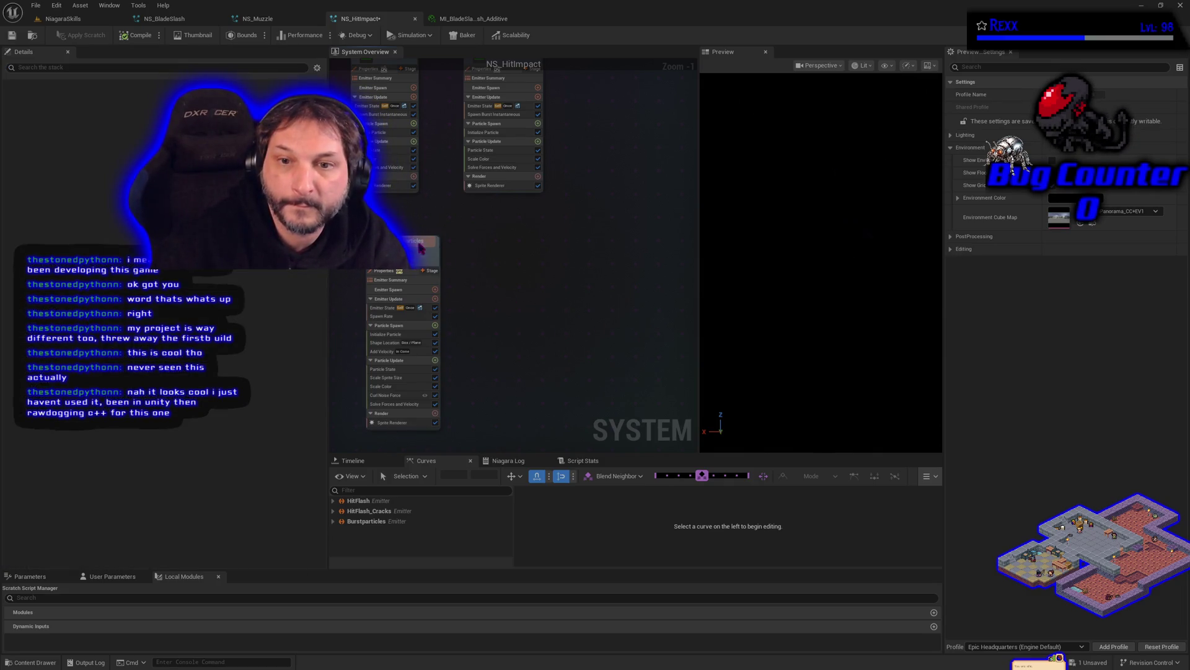
{"action": "left_click", "coordinate": [422, 245]}
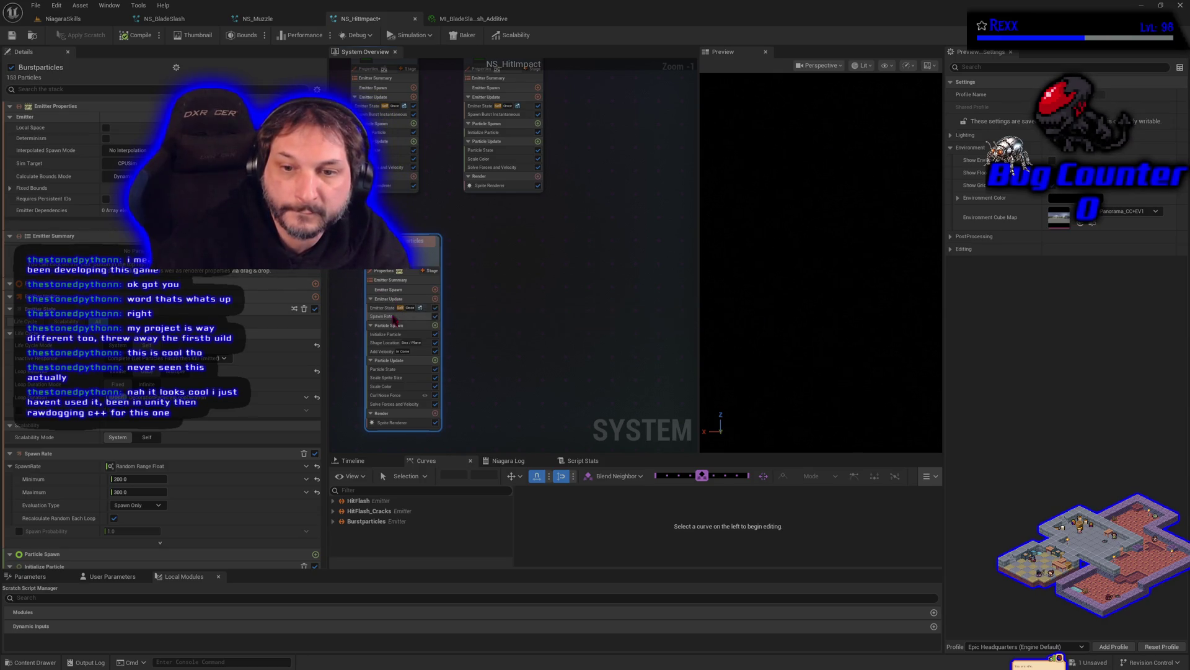
Set the Burstparticles Emitter State loop duration to 1.0 and save NS_HitImpact.
{"action": "left_click", "coordinate": [384, 308]}
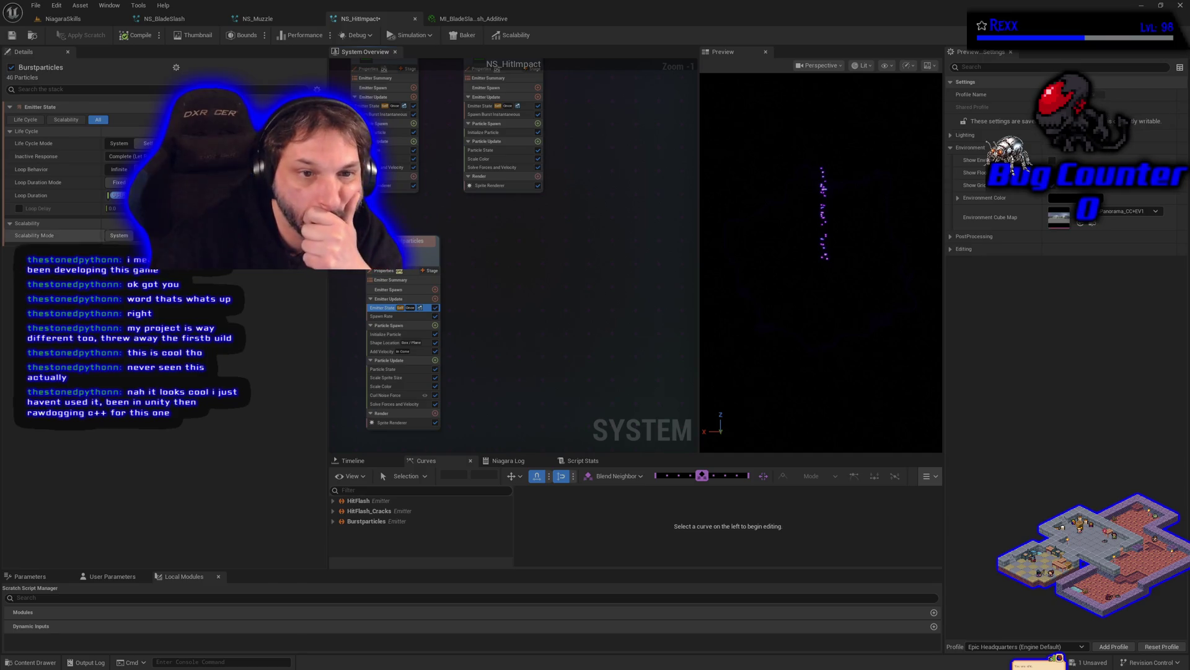
{"action": "key", "text": "Return"}
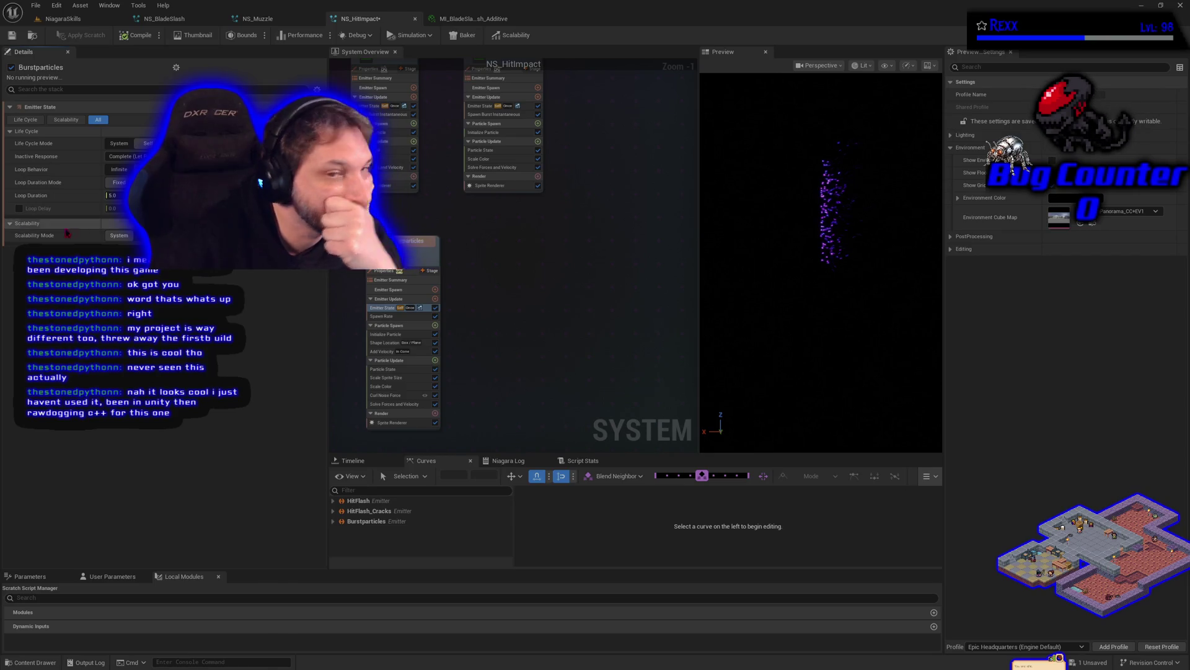
{"action": "type", "text": "1"}
{"action": "key", "text": "Return"}
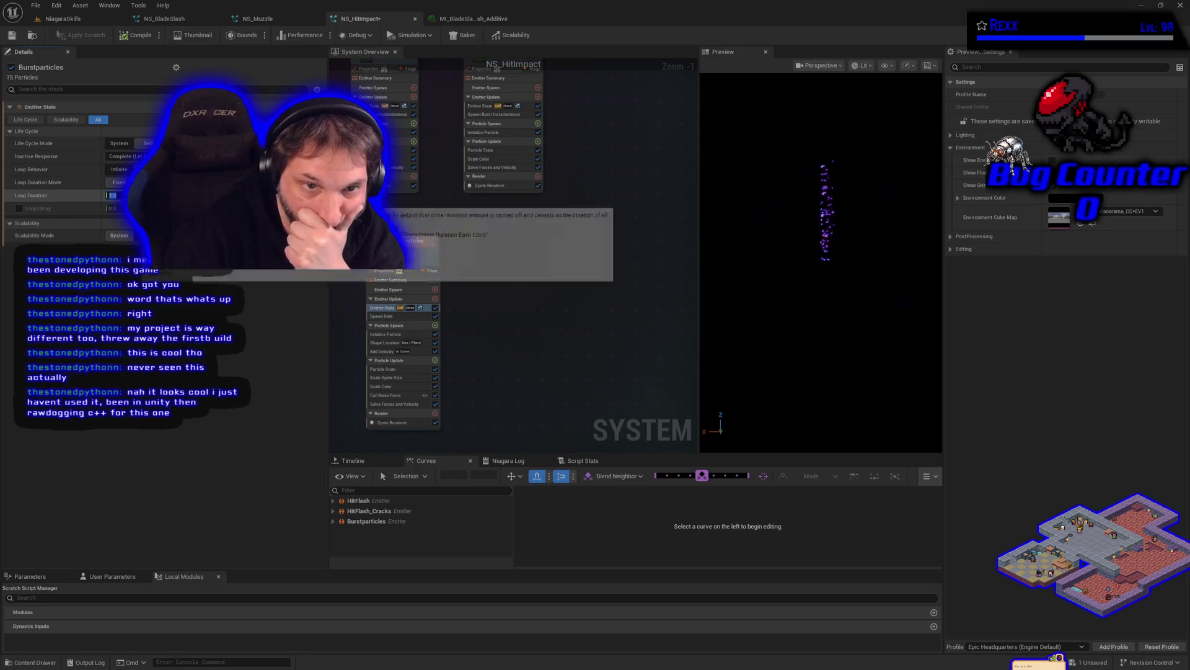
{"action": "left_click", "coordinate": [11, 35]}
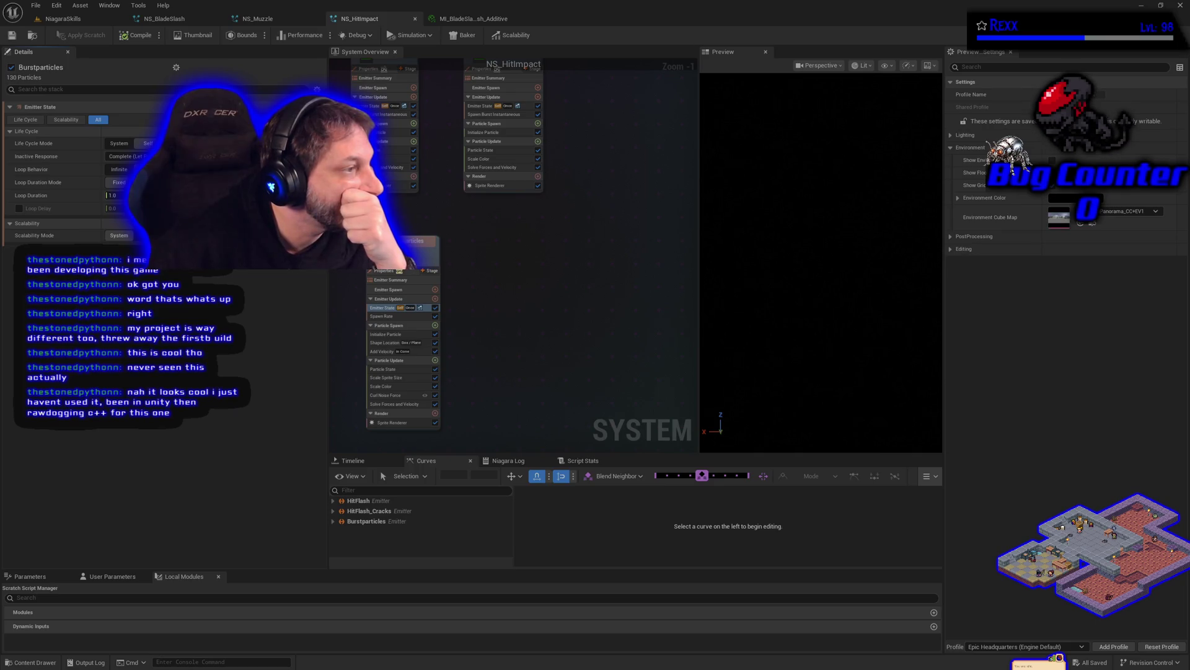
{"action": "left_click", "coordinate": [408, 317]}
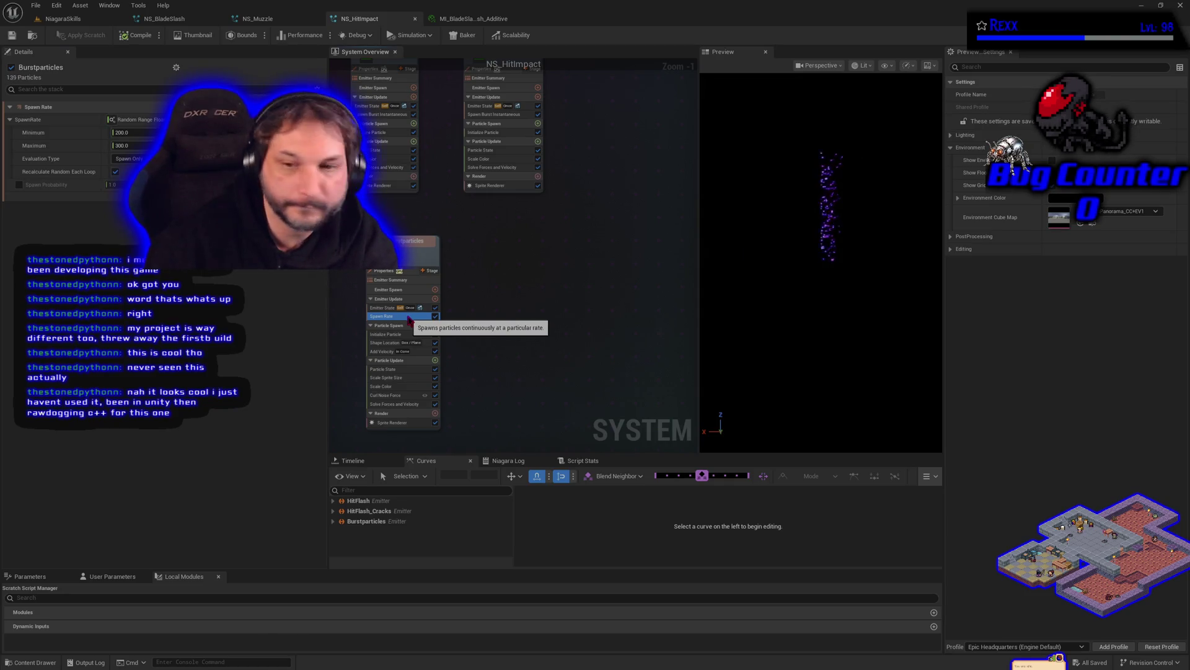
Replace the Spawn Rate module with Spawn Burst Instantaneous in Emitter Update.
{"action": "key", "text": "Delete"}
{"action": "left_click", "coordinate": [434, 316]}
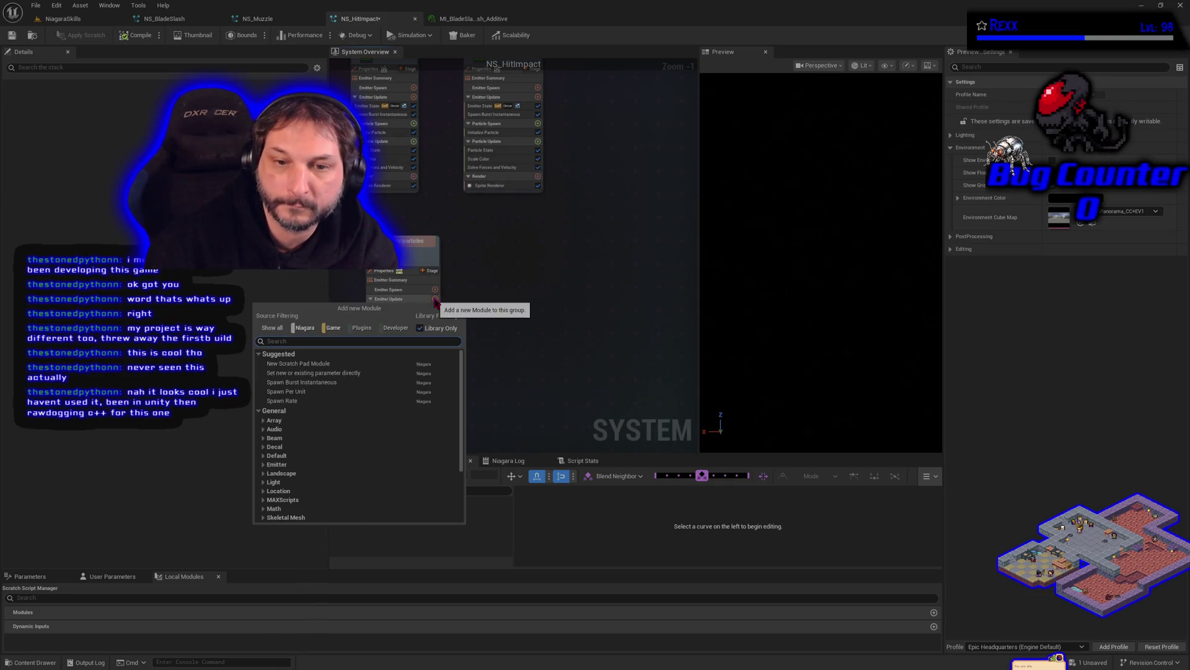
{"action": "left_click", "coordinate": [351, 382]}
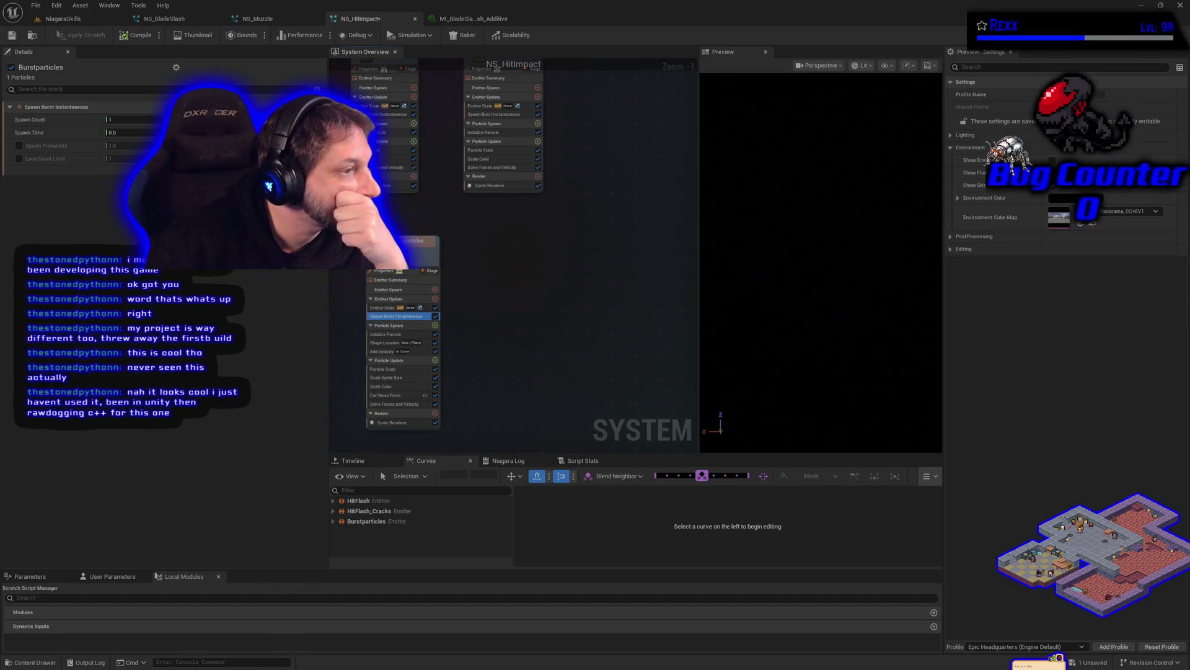
Make the burst Spawn Count a Random Range Int of 35 to 55 and save.
{"action": "left_click", "coordinate": [311, 119]}
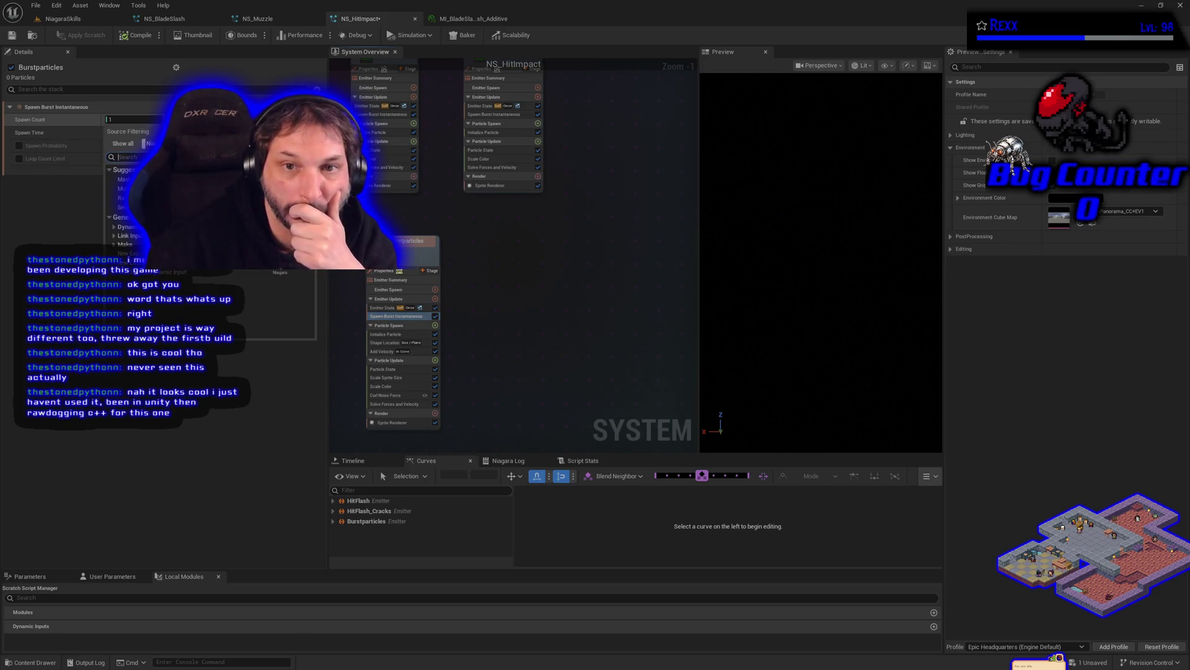
{"action": "left_click", "coordinate": [254, 198]}
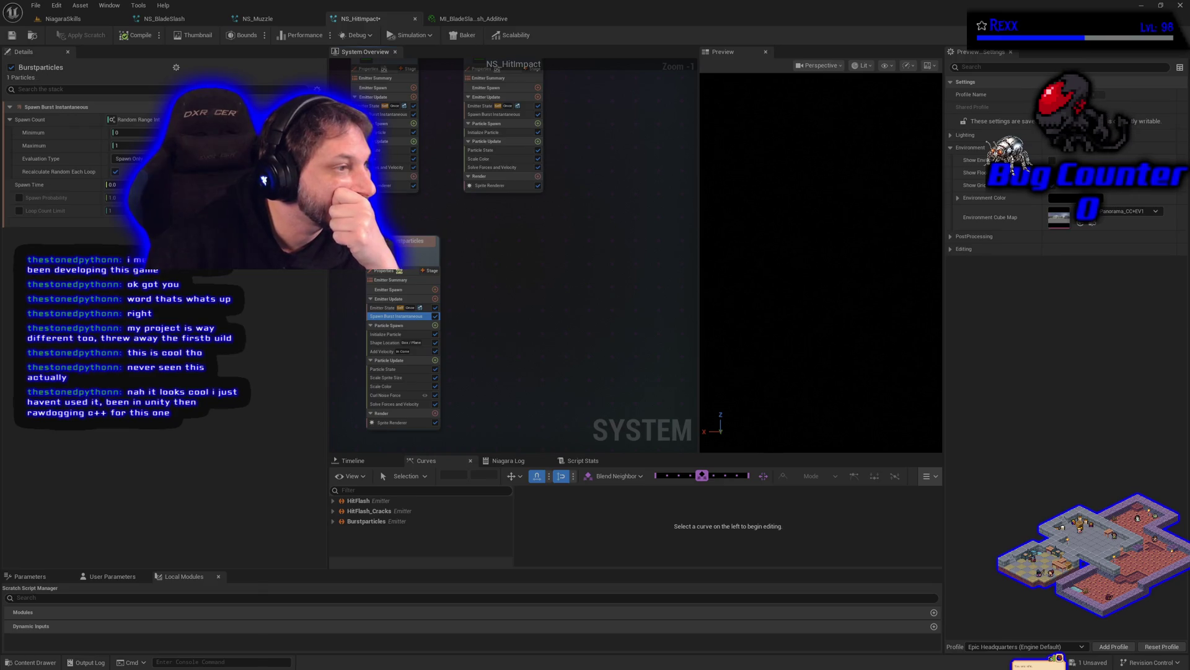
{"action": "left_click", "coordinate": [131, 132]}
{"action": "type", "text": "35"}
{"action": "key", "text": "Tab"}
{"action": "type", "text": "55"}
{"action": "key", "text": "Return"}
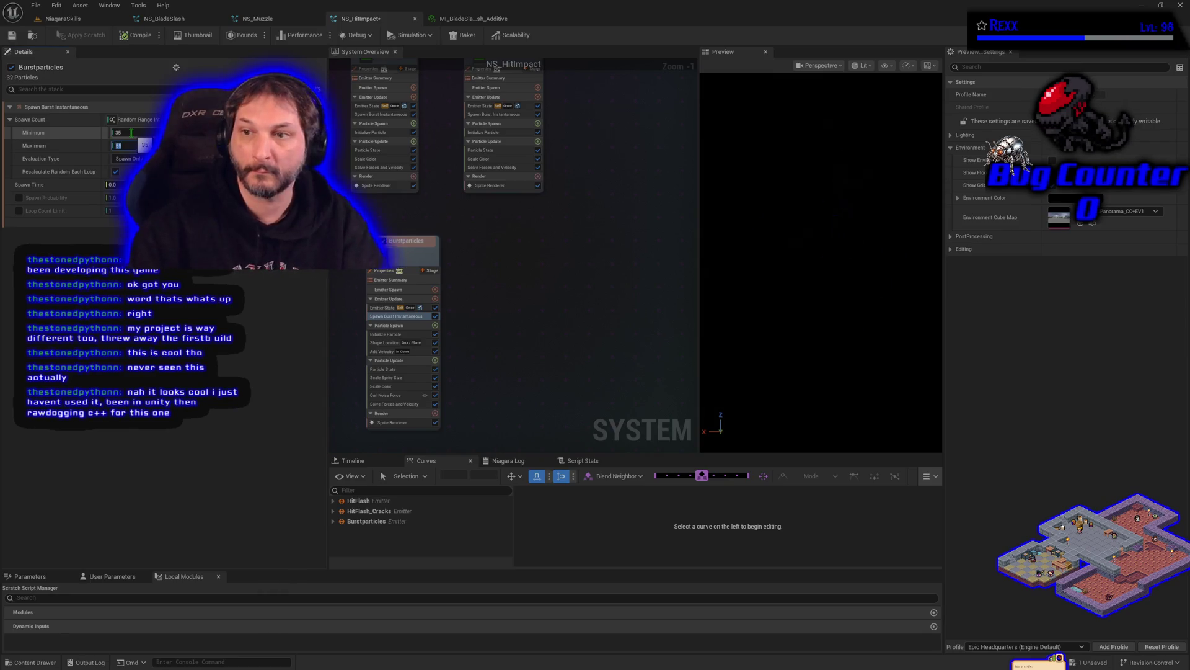
{"action": "left_click", "coordinate": [12, 36]}
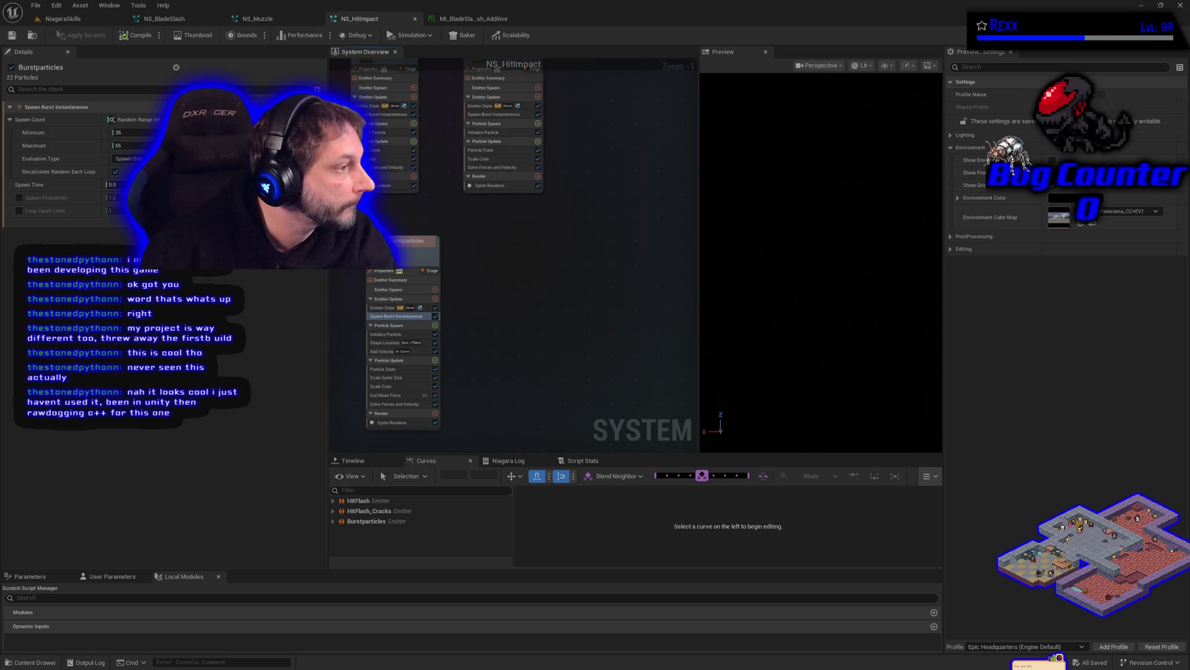
{"action": "left_click", "coordinate": [376, 344]}
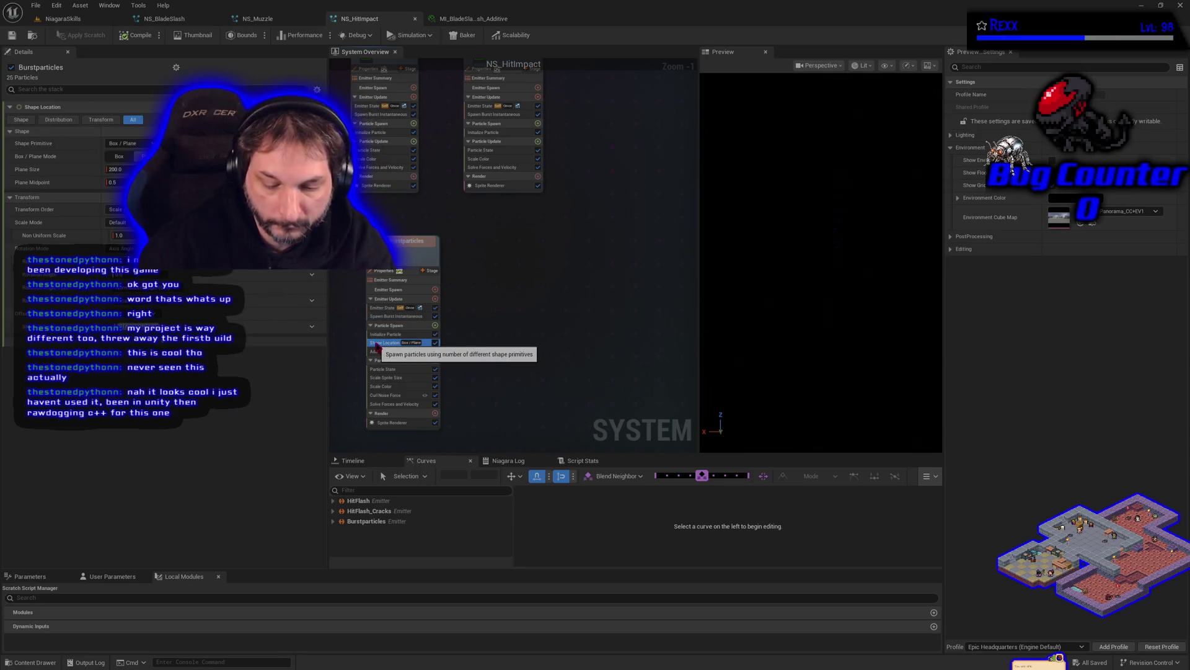
Delete Shape Location and switch Add Velocity's mode from In Cone to From Point.
{"action": "key", "text": "Delete"}
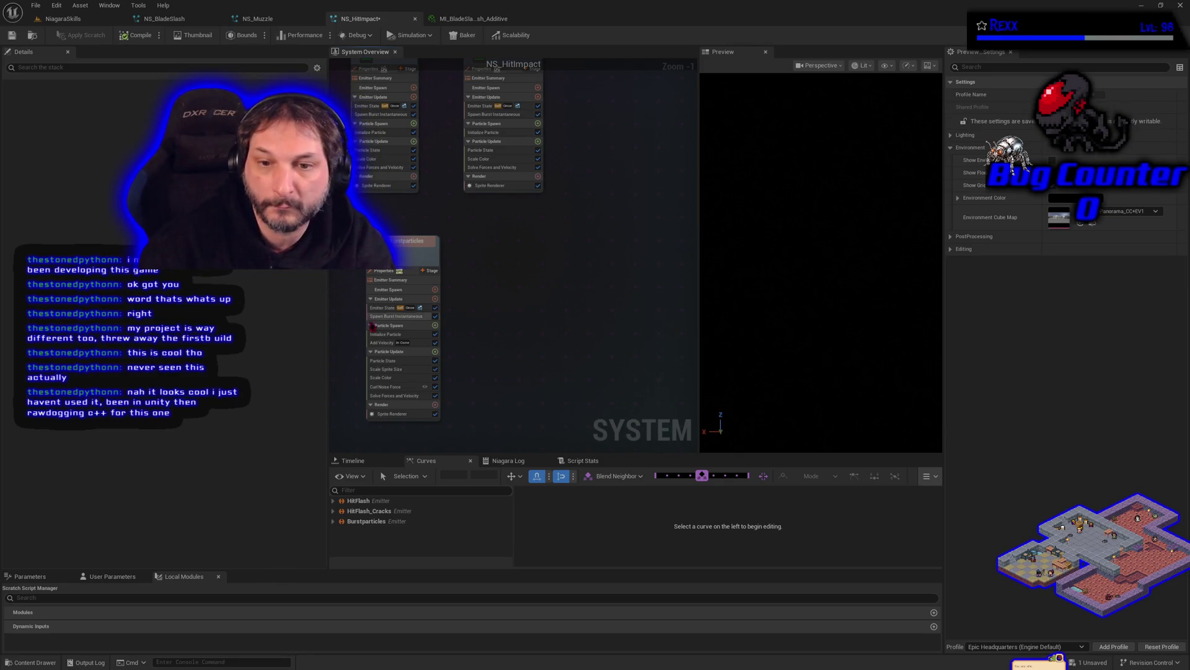
{"action": "left_click", "coordinate": [382, 342]}
{"action": "left_click", "coordinate": [124, 123]}
{"action": "left_click", "coordinate": [124, 143]}
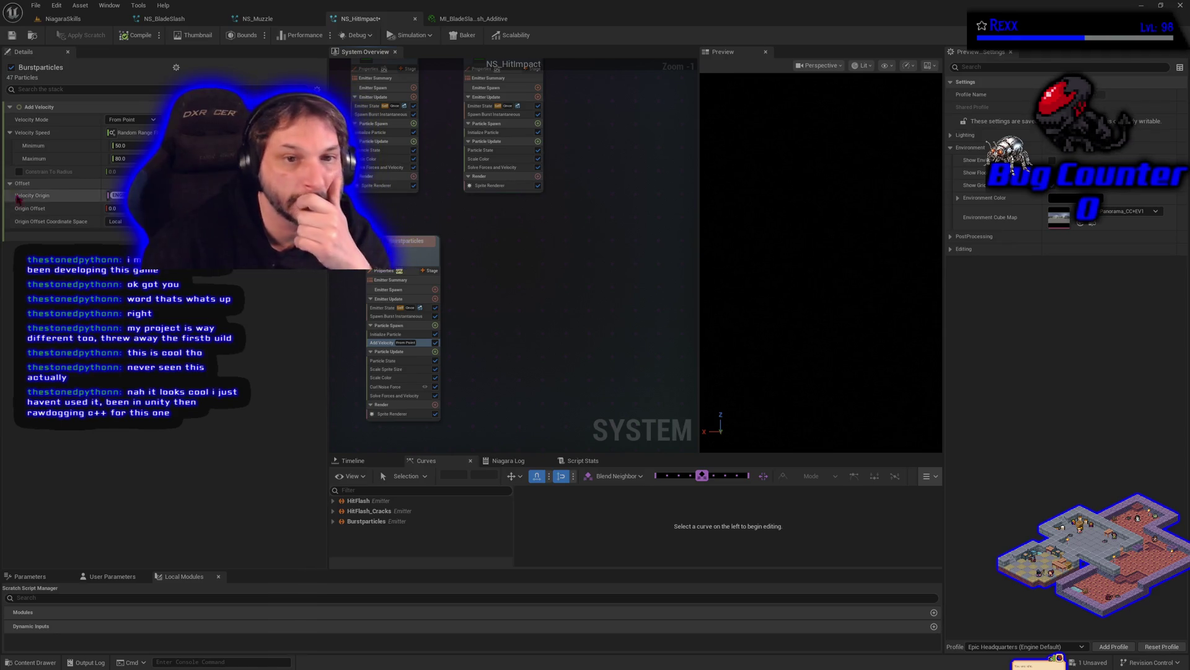
Enter a From Point velocity speed range of 350 to 650.
{"action": "type", "text": "350"}
{"action": "key", "text": "Return"}
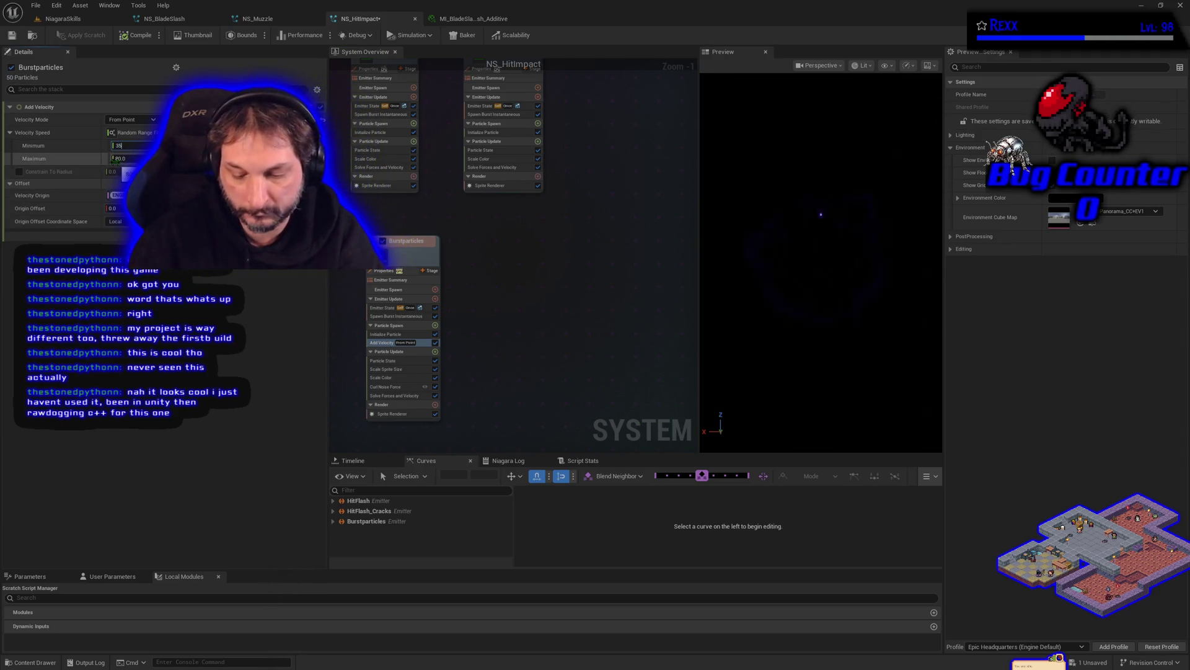
{"action": "left_click", "coordinate": [130, 158]}
{"action": "type", "text": "65"}
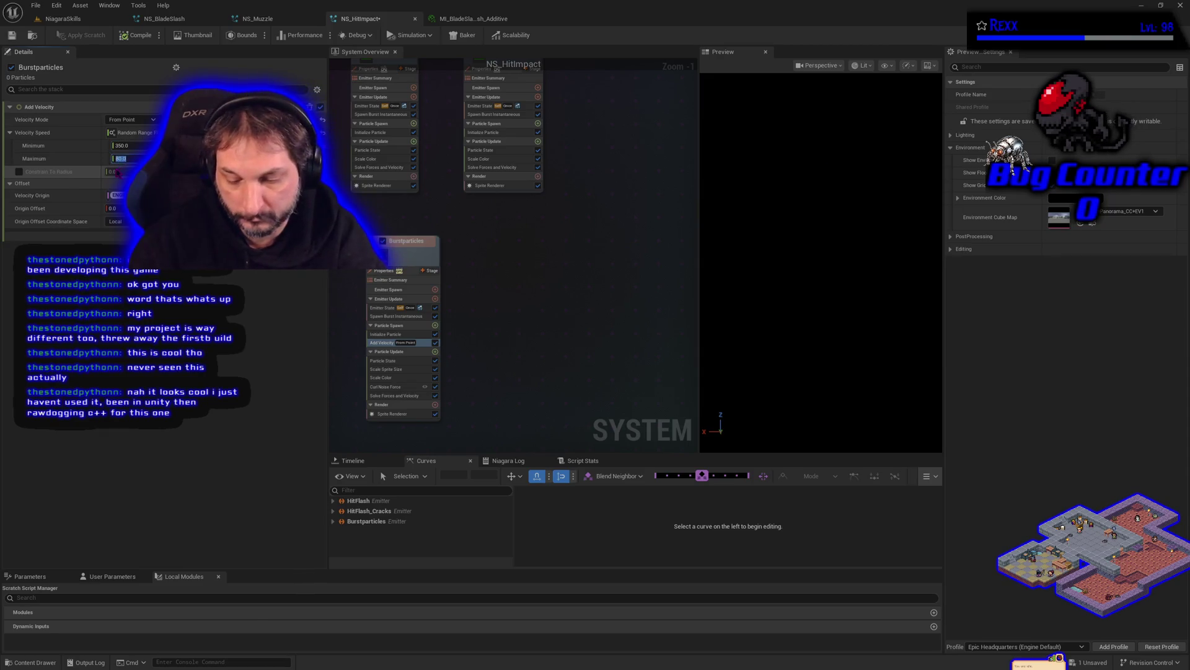
{"action": "type", "text": "0"}
{"action": "key", "text": "Return"}
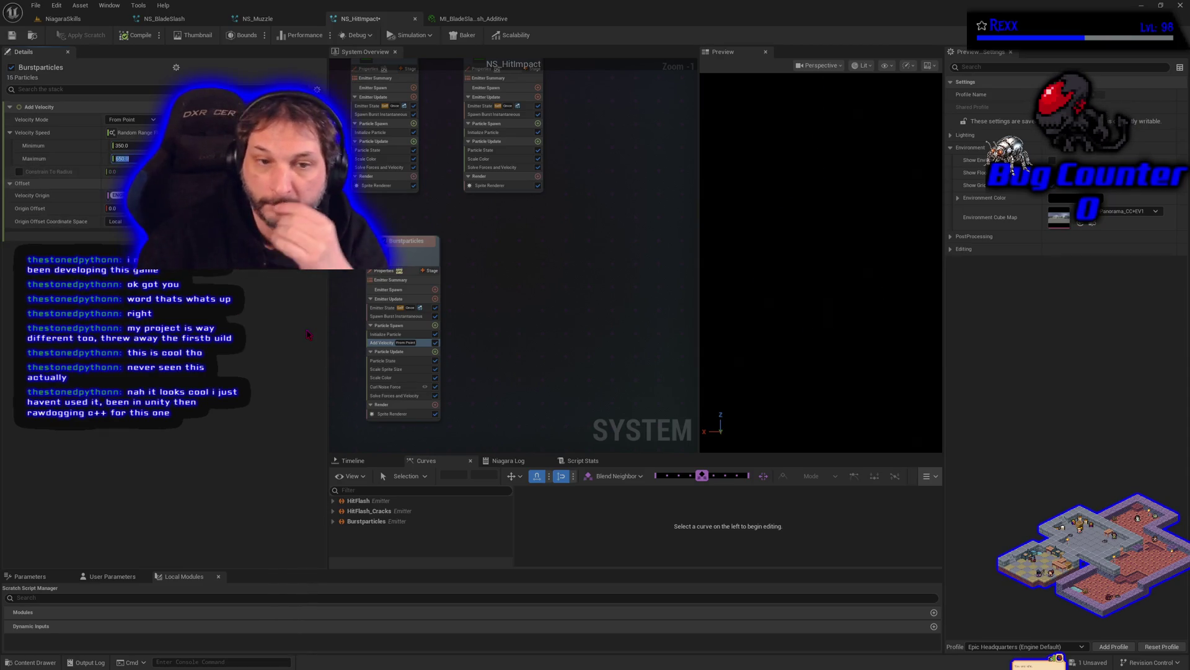
{"action": "left_click", "coordinate": [469, 378]}
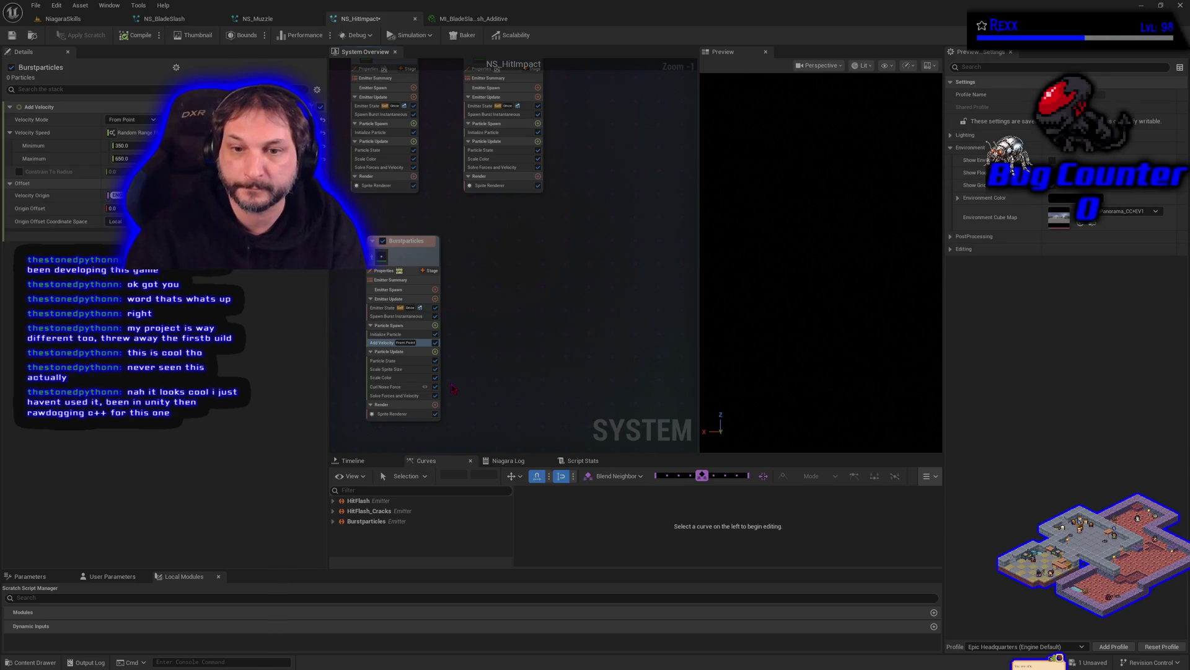
Undo the speed edits and the From Point switch, restoring In Cone velocity.
{"action": "key", "text": "ctrl+z"}
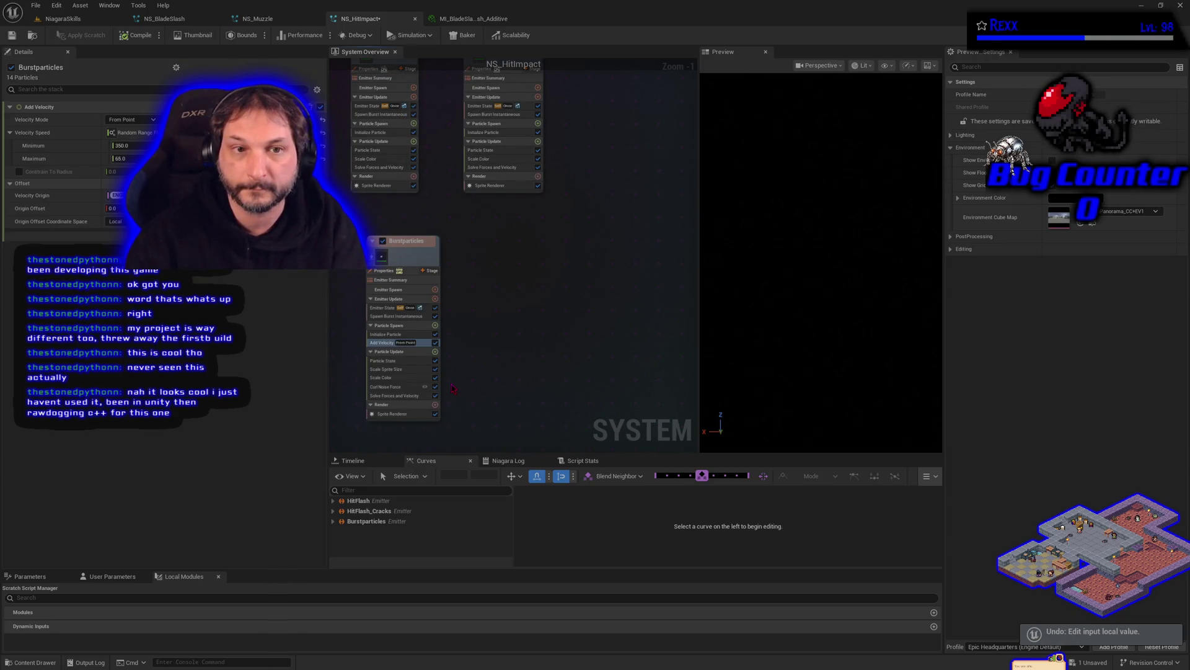
{"action": "key", "text": "ctrl+z"}
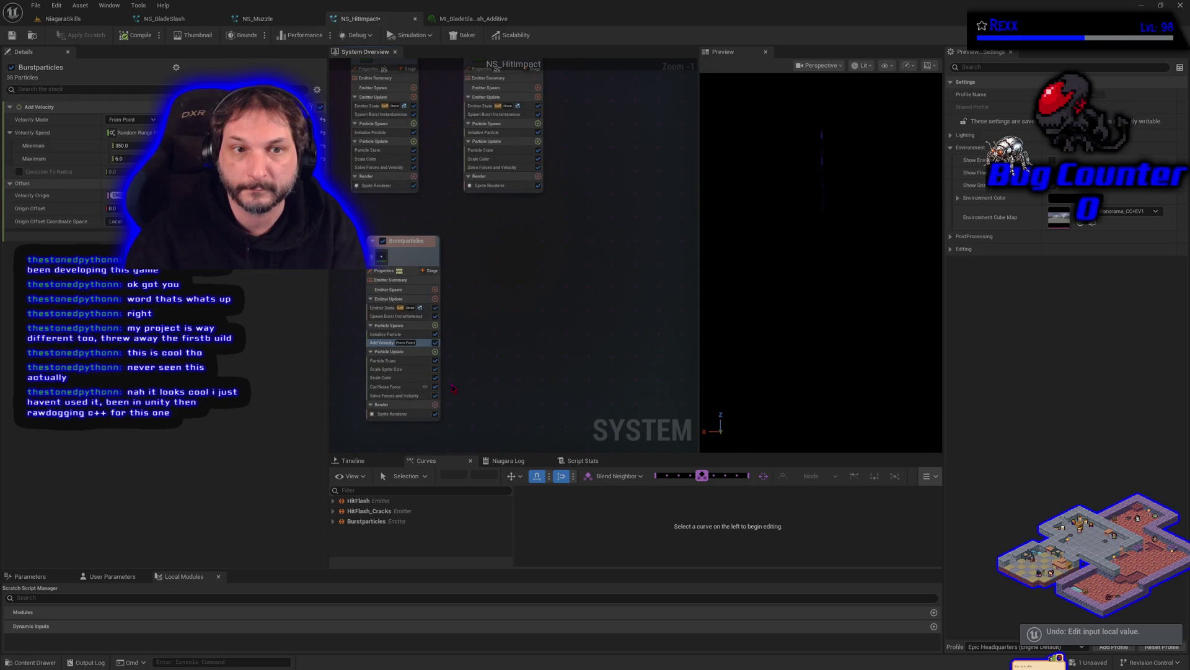
{"action": "key", "text": "ctrl+z"}
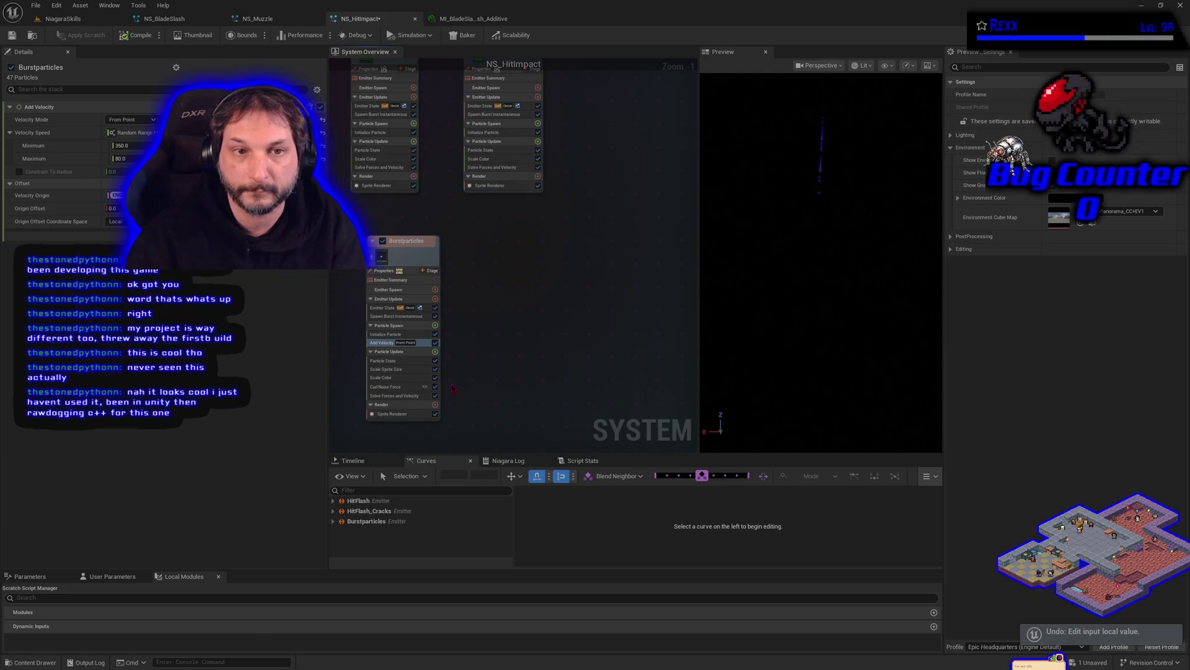
{"action": "key", "text": "ctrl+z"}
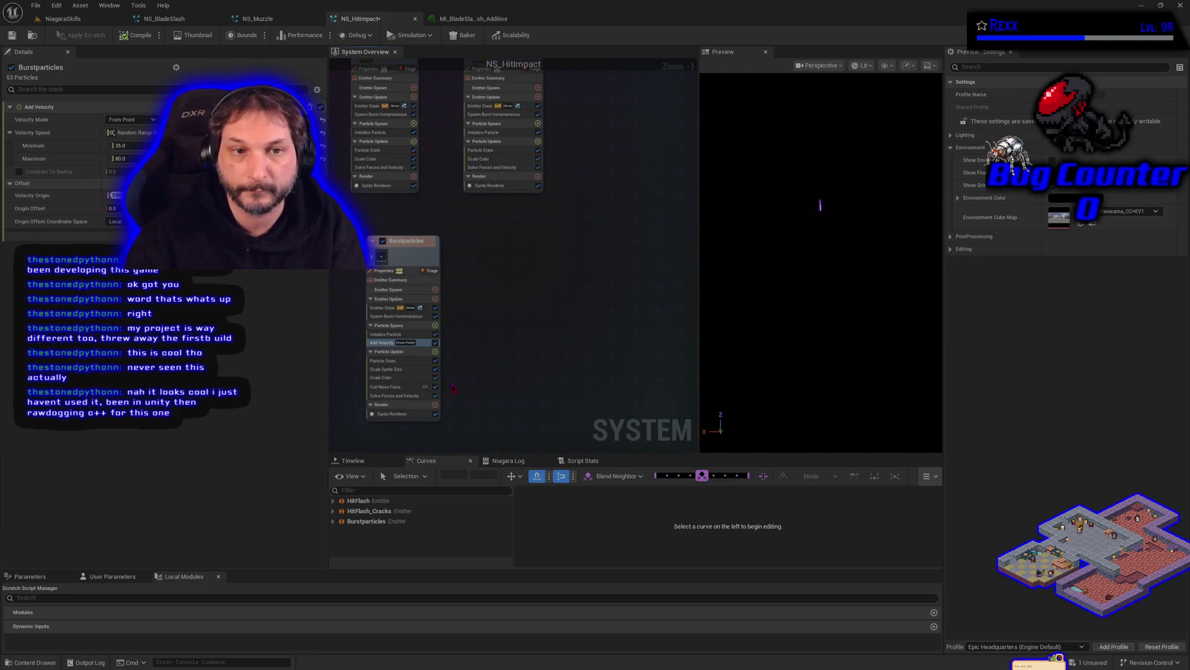
{"action": "key", "text": "ctrl+z"}
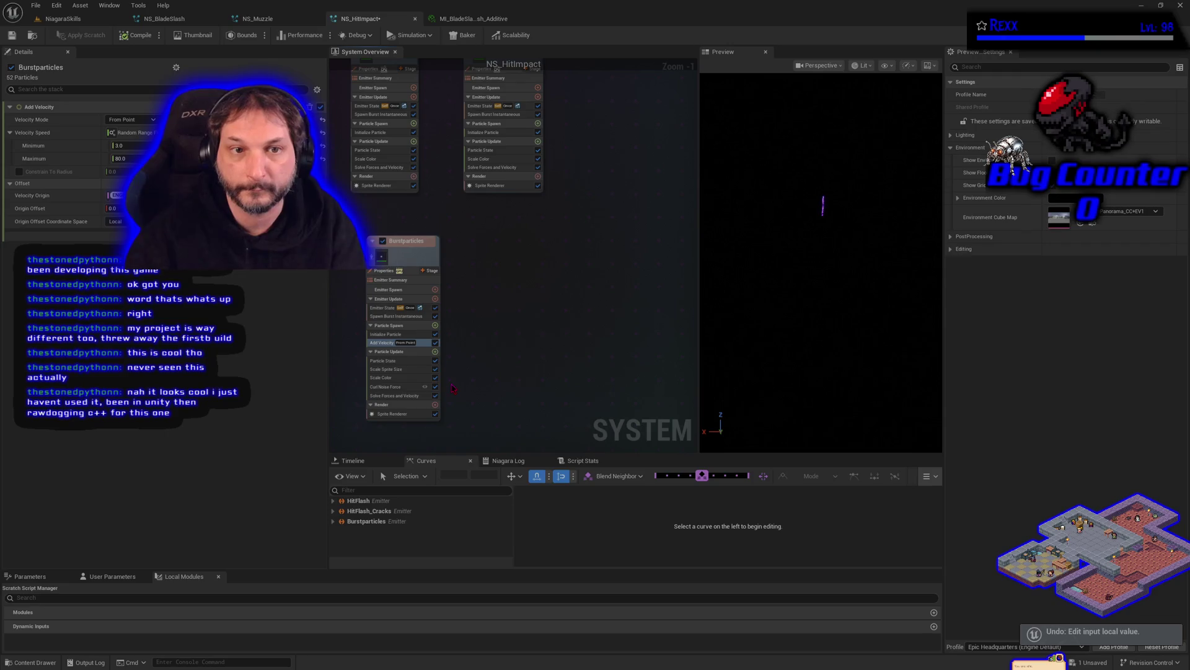
{"action": "key", "text": "ctrl+z"}
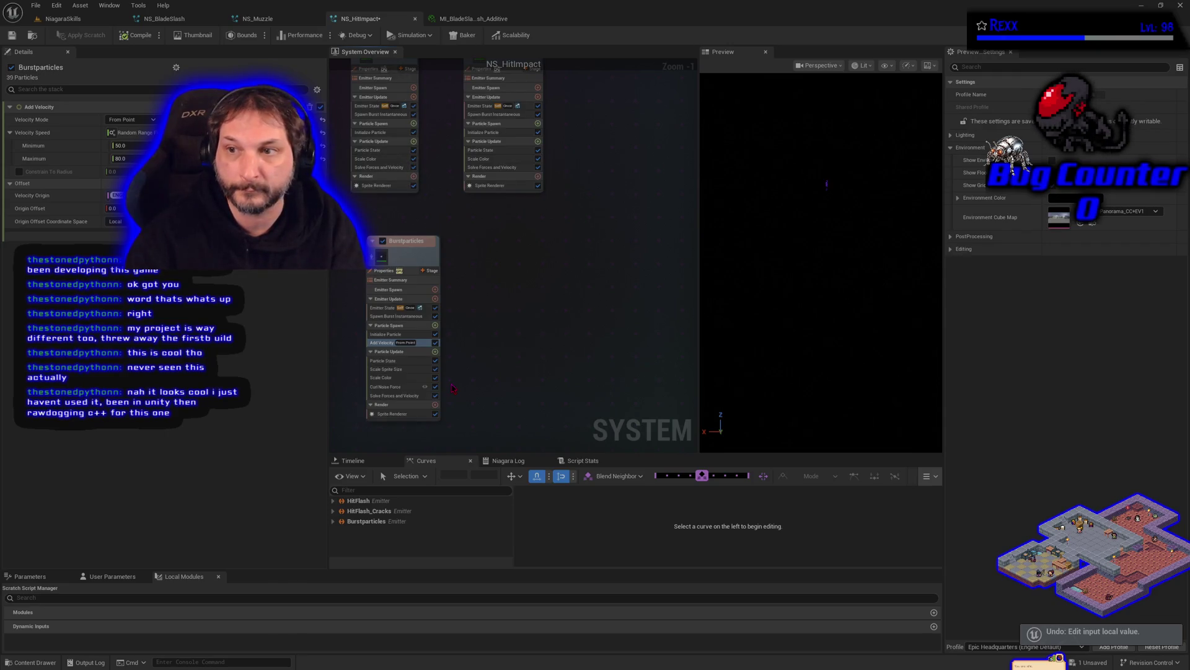
{"action": "key", "text": "ctrl+z"}
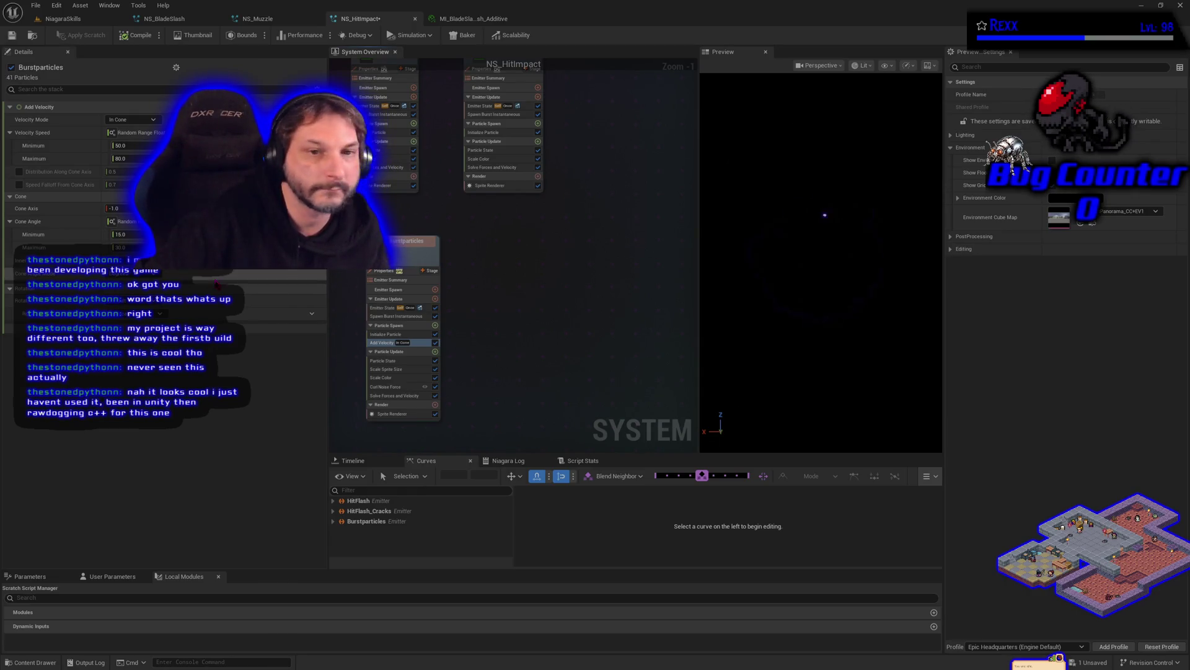
Set Add Velocity's speed to minimum 350 and maximum 650 in Details.
{"action": "left_click", "coordinate": [383, 342]}
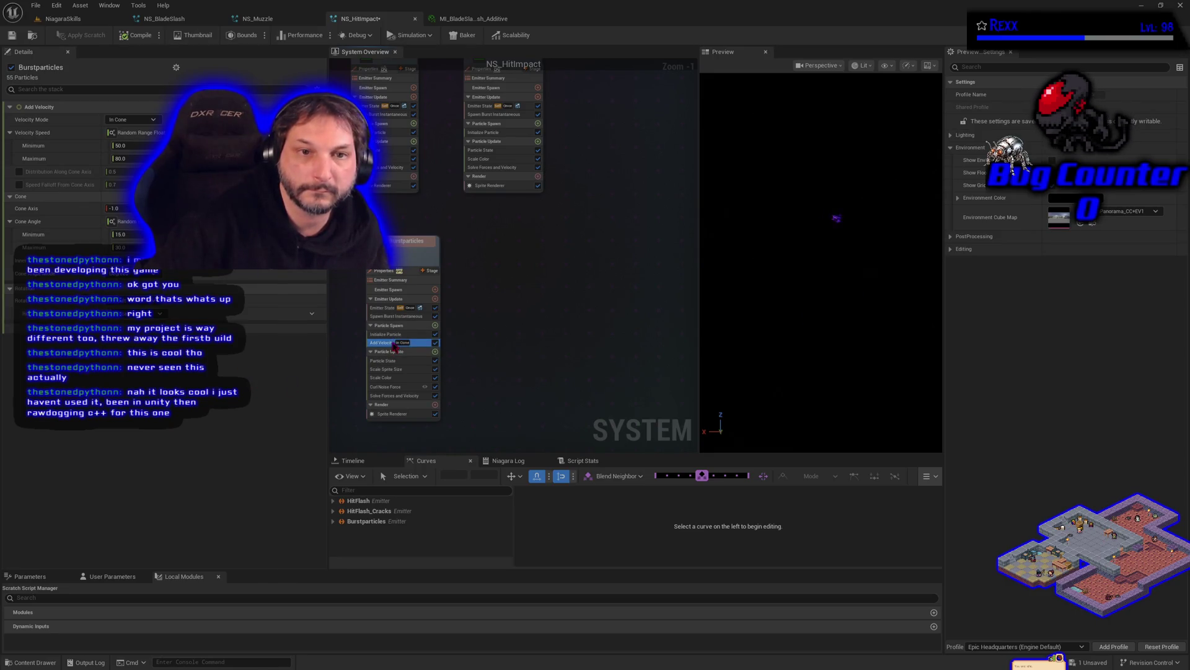
{"action": "left_click", "coordinate": [136, 146]}
{"action": "type", "text": "350"}
{"action": "key", "text": "Return"}
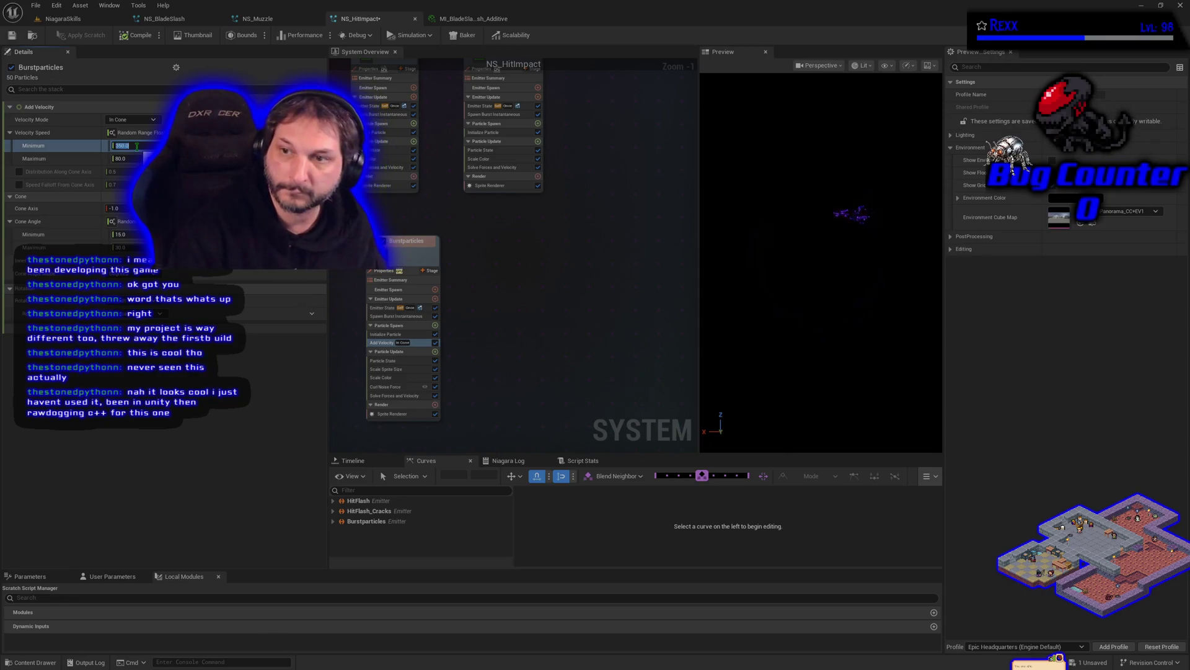
{"action": "left_click", "coordinate": [128, 159]}
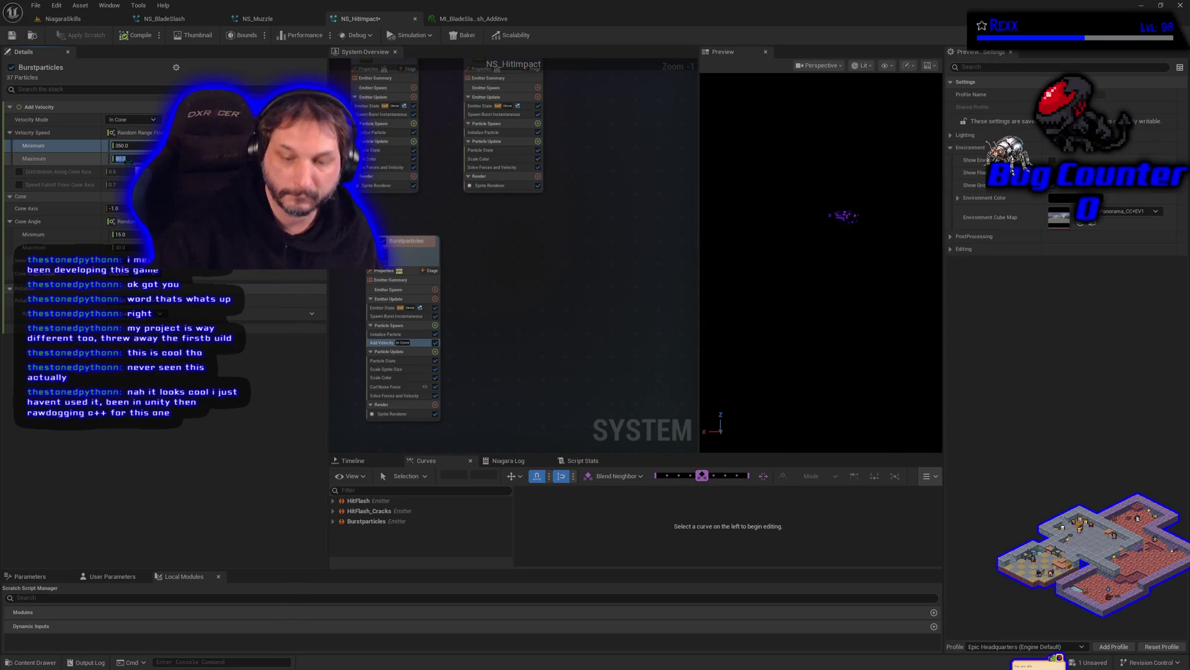
{"action": "type", "text": "400650"}
{"action": "key", "text": "Return"}
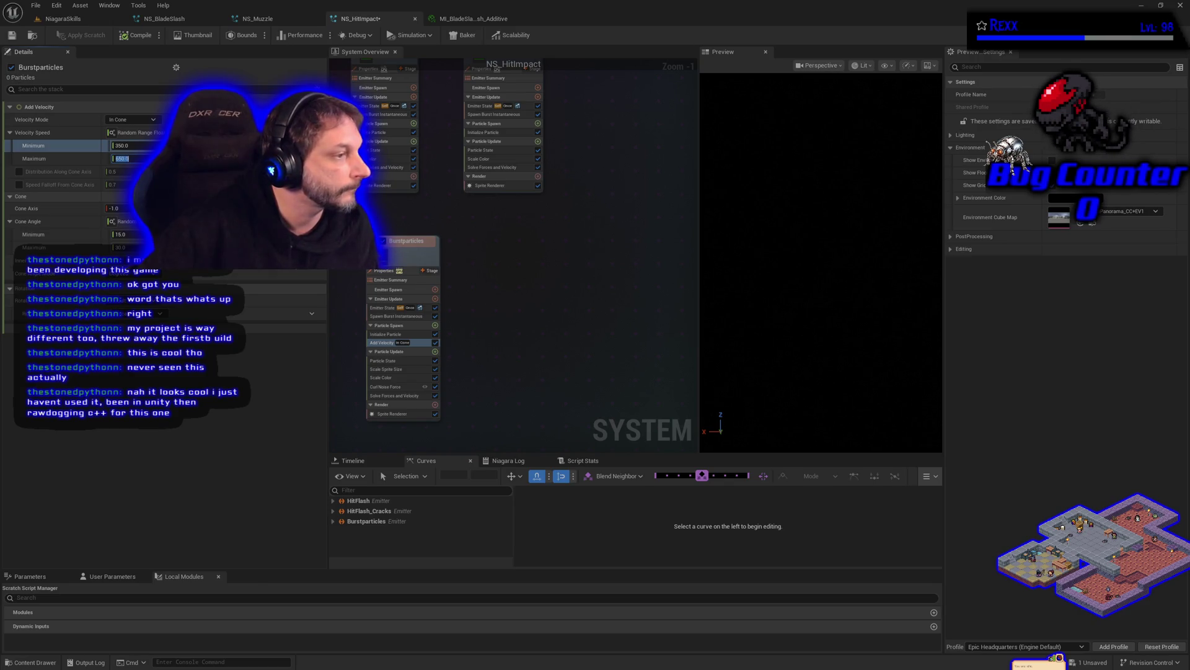
Set Curl Noise Force strength to 200 minimum and 500 maximum, then save NS_HitImpact.
{"action": "left_click", "coordinate": [385, 388]}
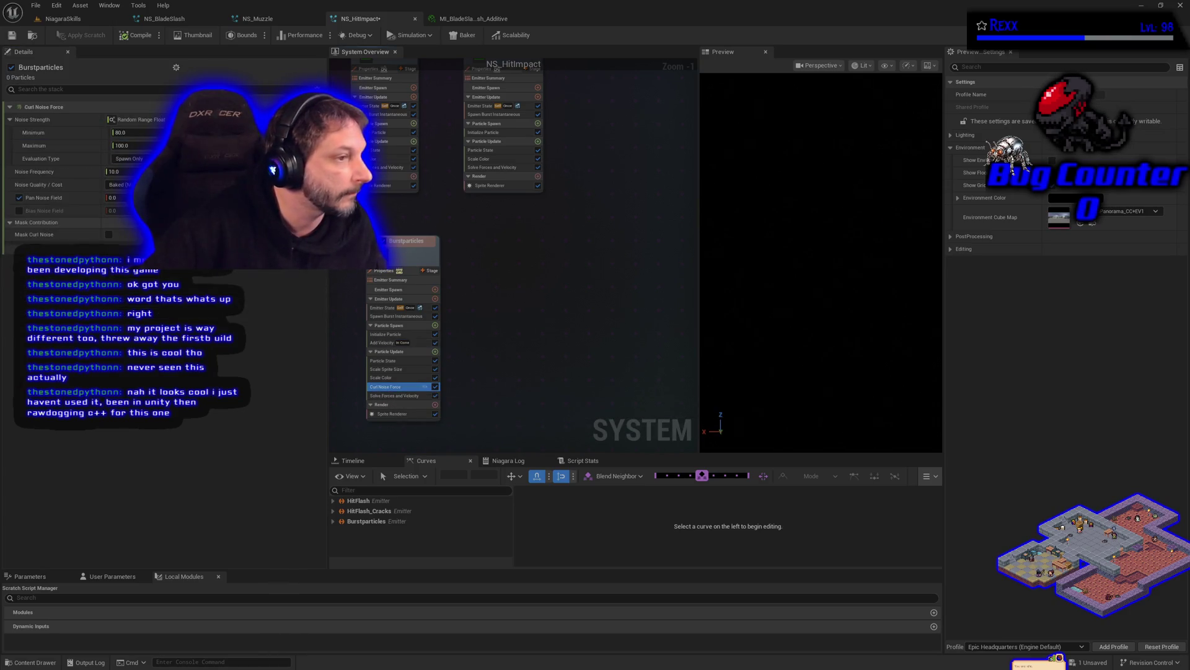
{"action": "left_click", "coordinate": [124, 131]}
{"action": "type", "text": "200"}
{"action": "key", "text": "Tab"}
{"action": "type", "text": "500"}
{"action": "key", "text": "Return"}
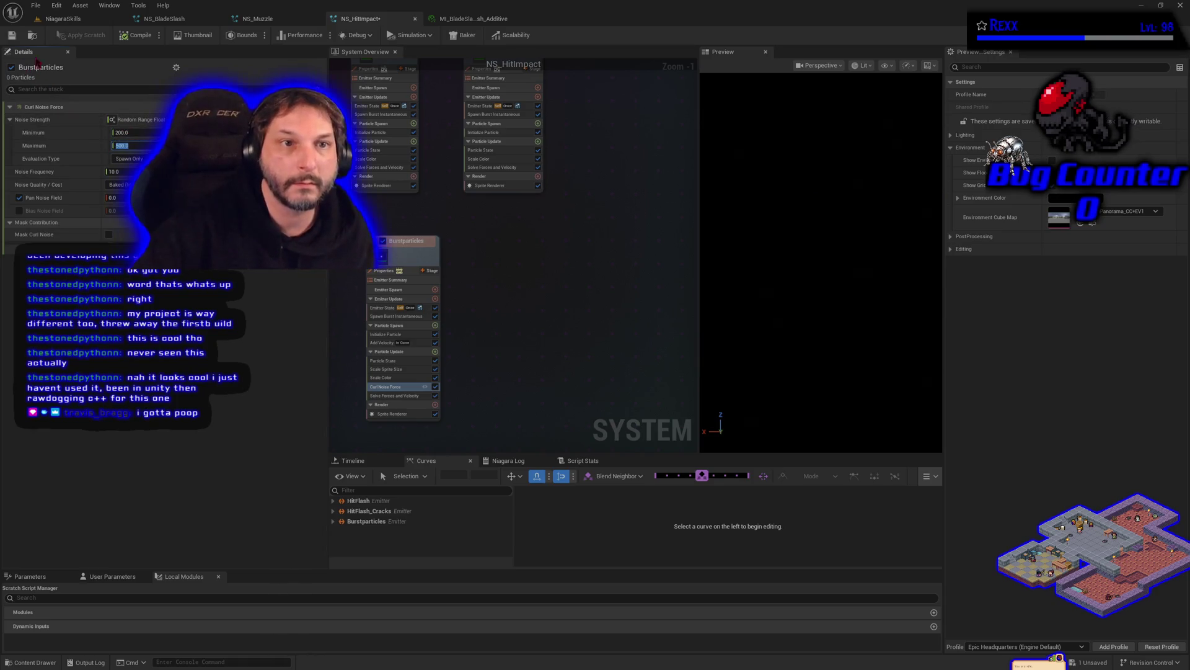
{"action": "left_click", "coordinate": [12, 34]}
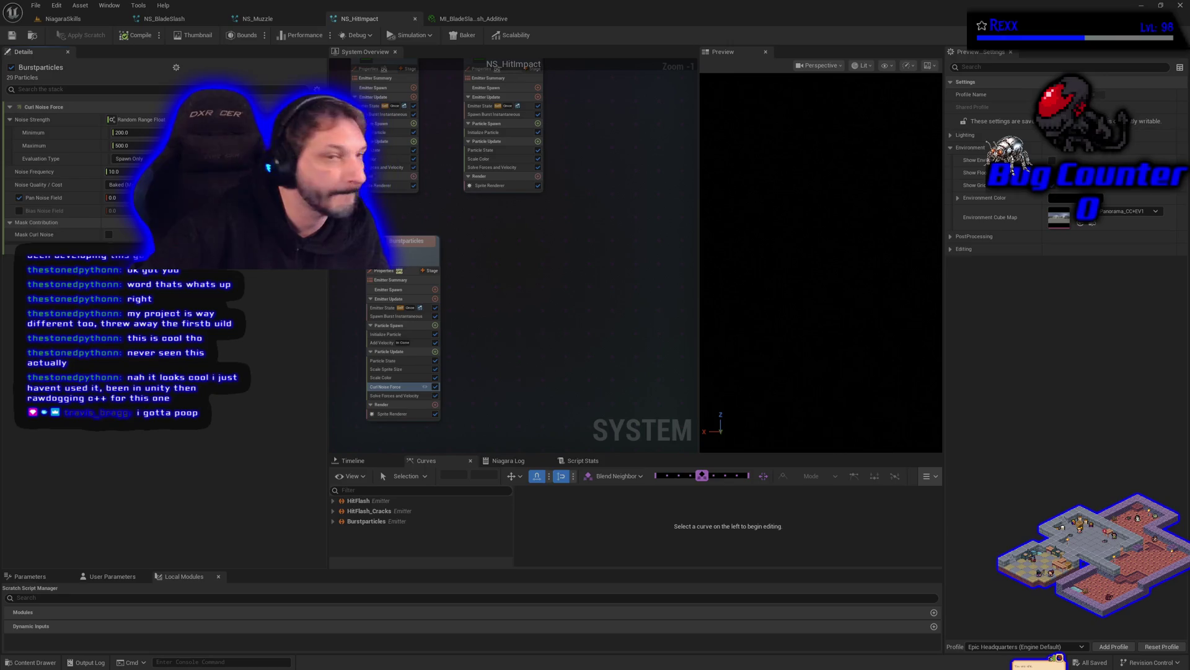
{"action": "left_click", "coordinate": [63, 19]}
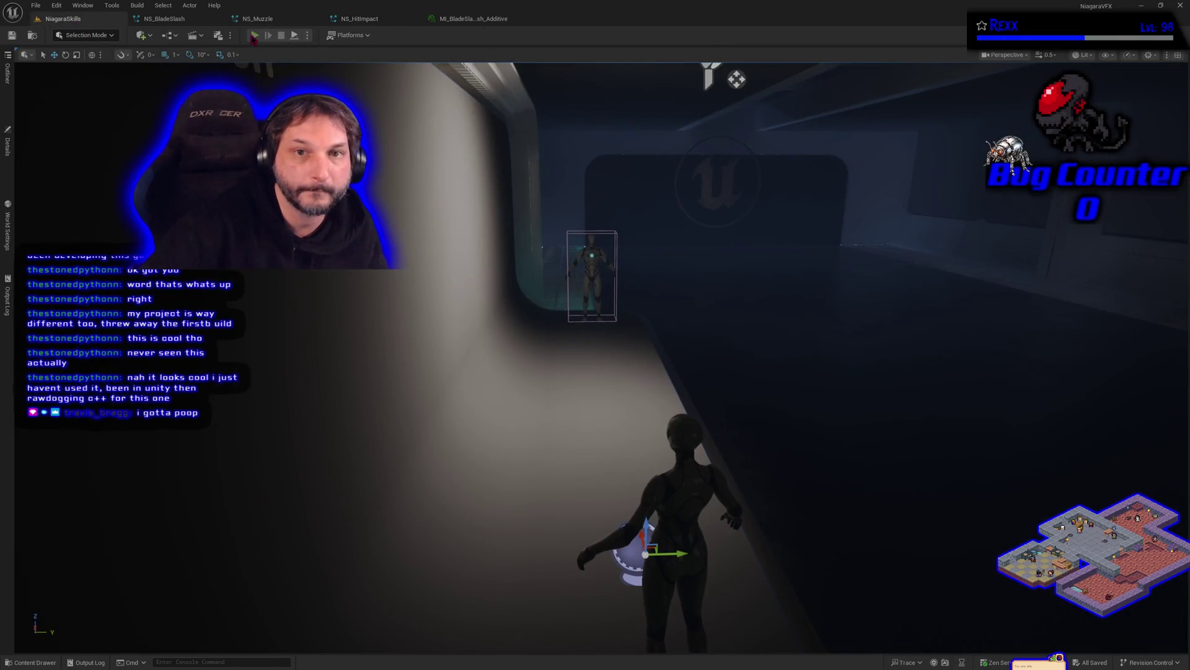
{"action": "left_click", "coordinate": [255, 36]}
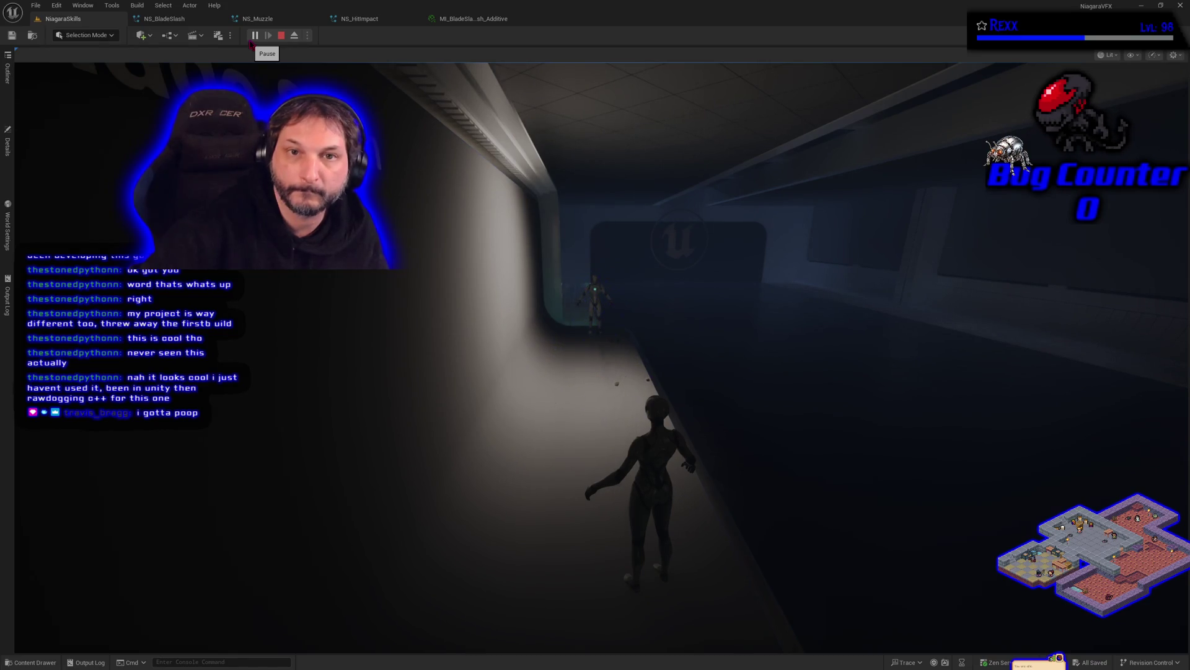
{"action": "left_click", "coordinate": [281, 35]}
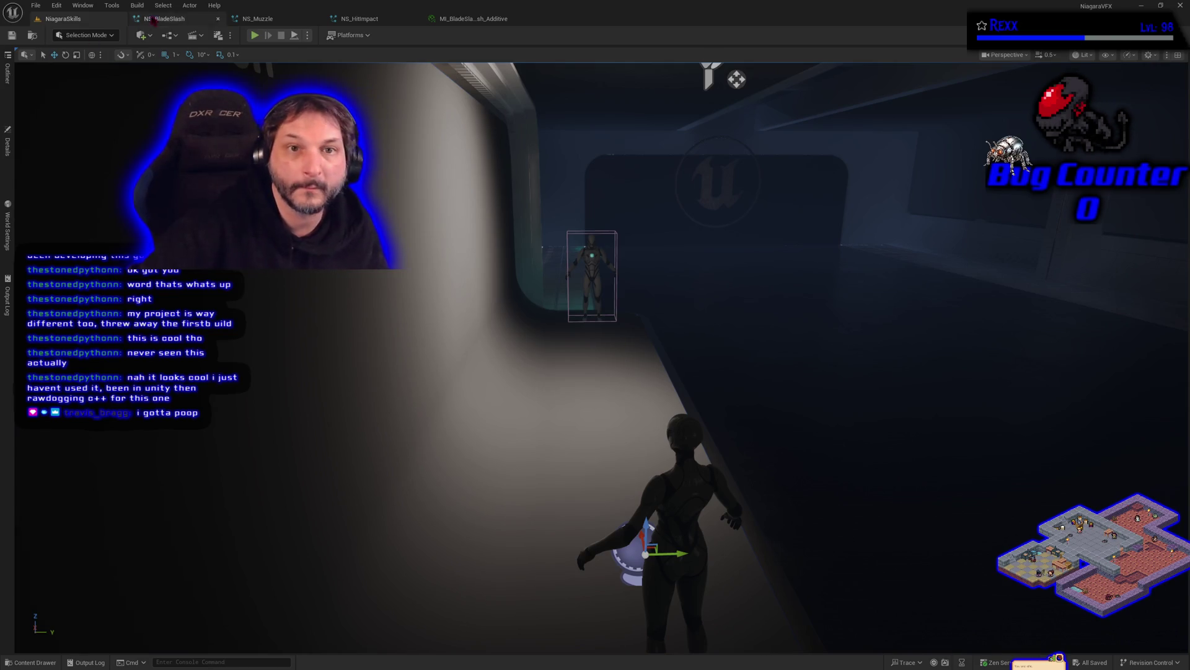
{"action": "left_click", "coordinate": [360, 19]}
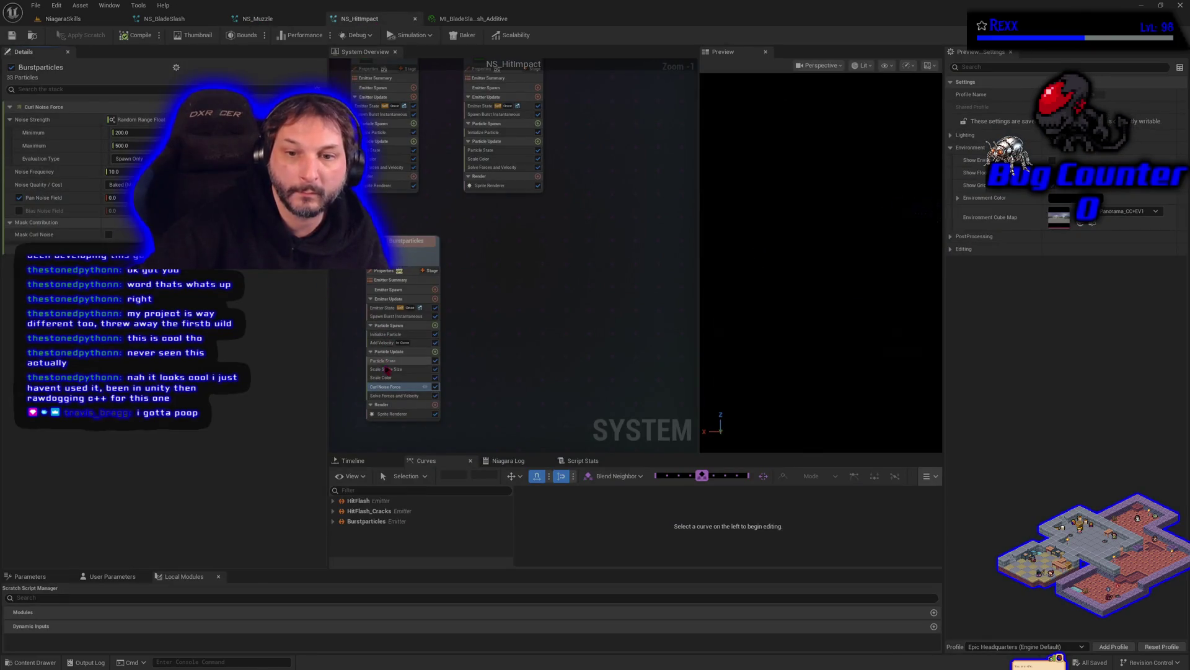
Lower the Burstparticles Add Velocity speed to 100–300 and save NS_HitImpact.
{"action": "left_click", "coordinate": [384, 343]}
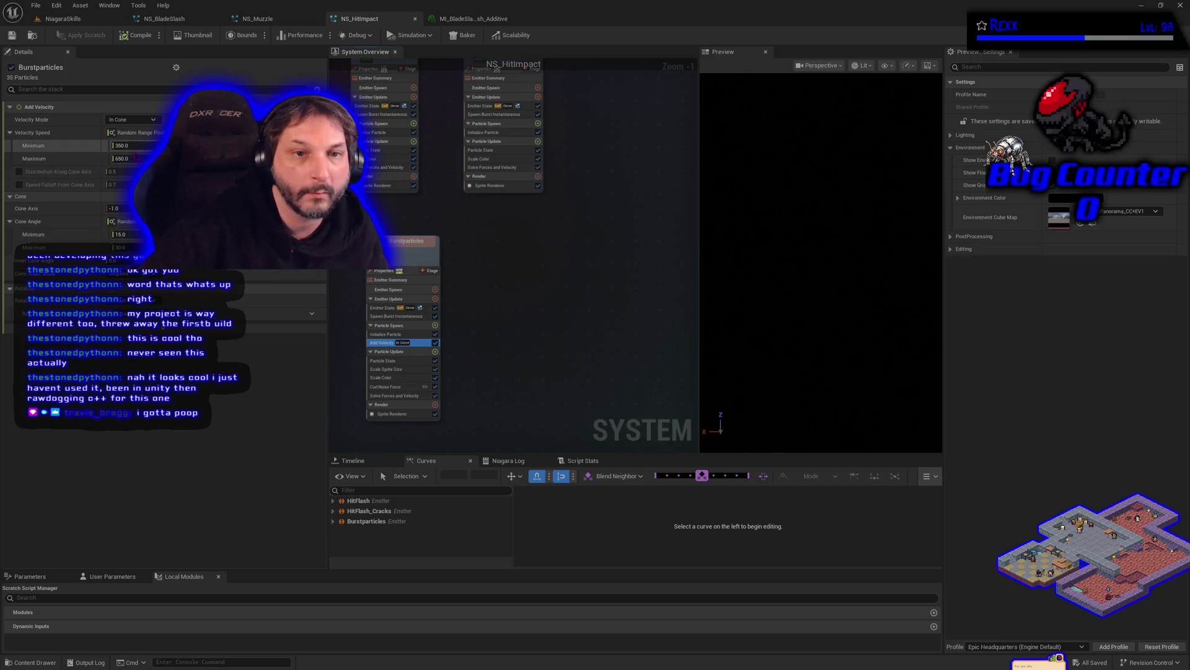
{"action": "left_click_drag", "start_coordinate": [132, 146], "coordinate": [112, 147]}
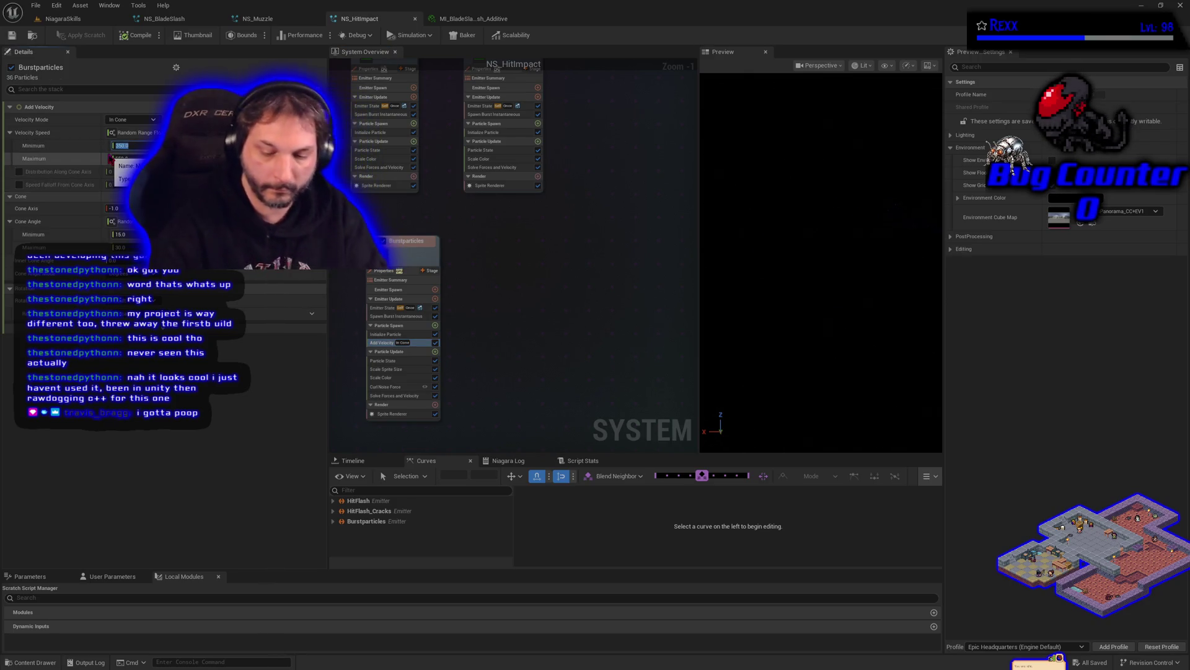
{"action": "left_click", "coordinate": [121, 158]}
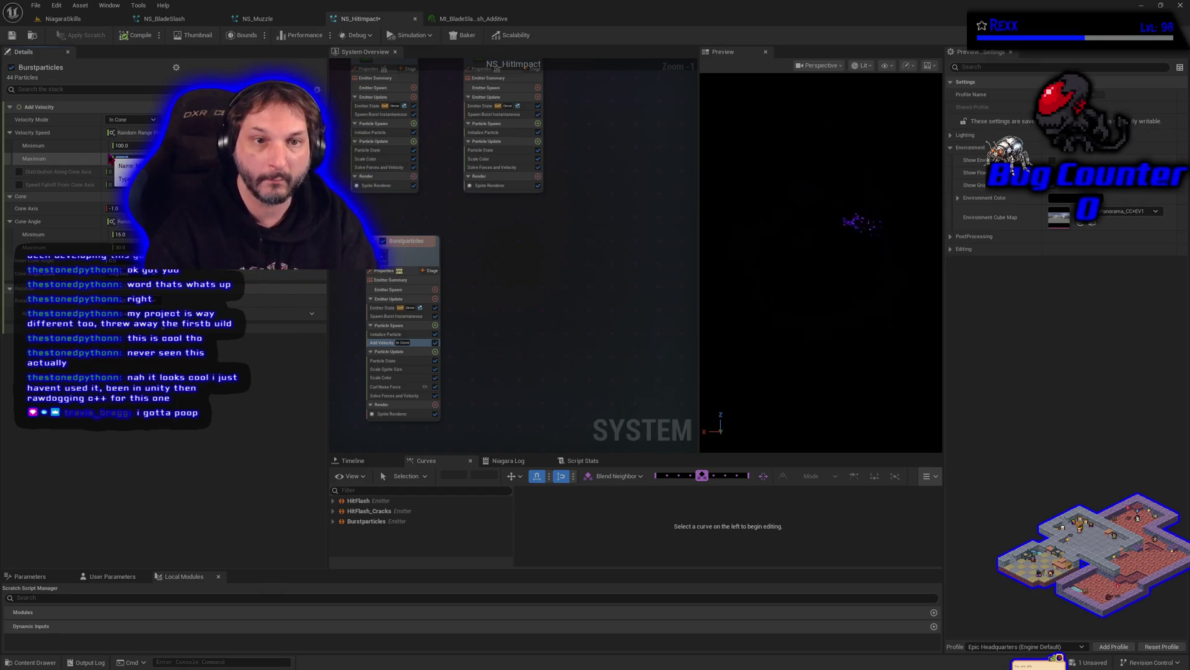
{"action": "left_click", "coordinate": [12, 35]}
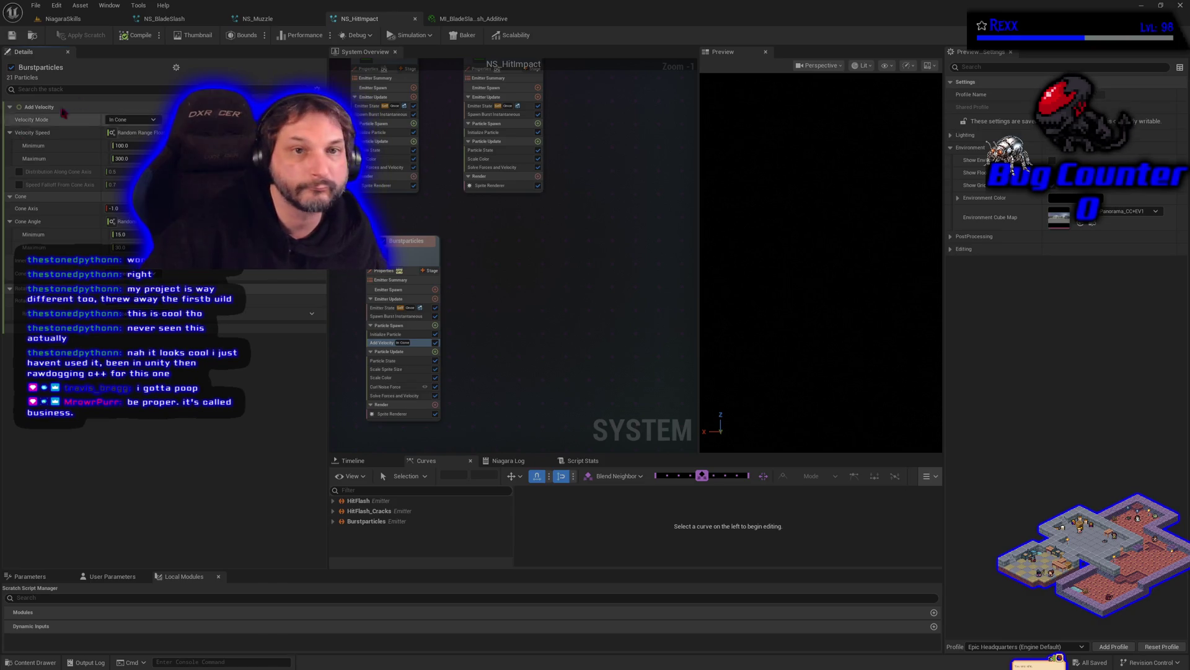
{"action": "left_click", "coordinate": [63, 19]}
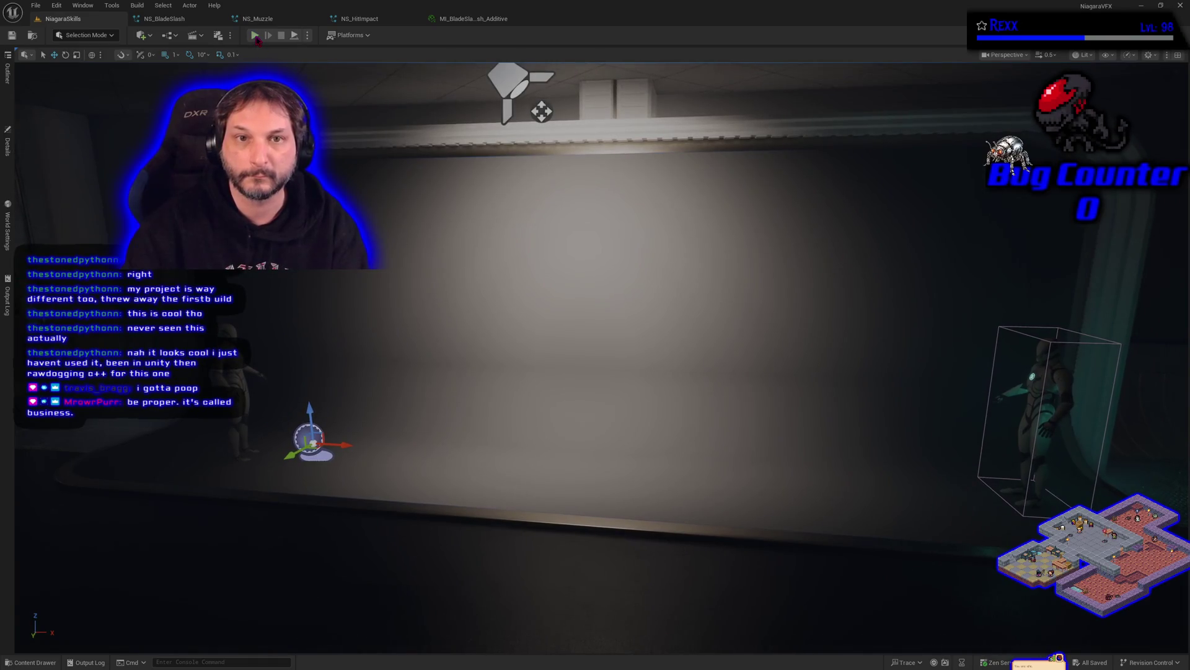
Run a short Play session in the NiagaraSkills level, then go to NS_BladeSlash.
{"action": "left_click", "coordinate": [254, 36]}
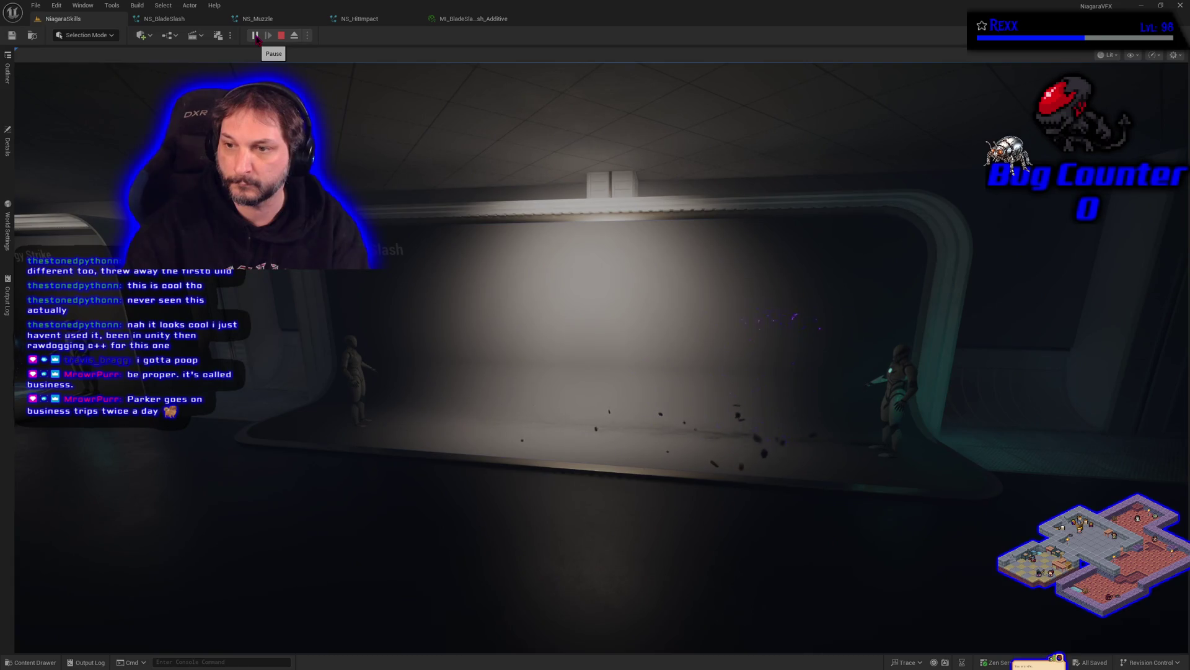
{"action": "key", "text": "Escape"}
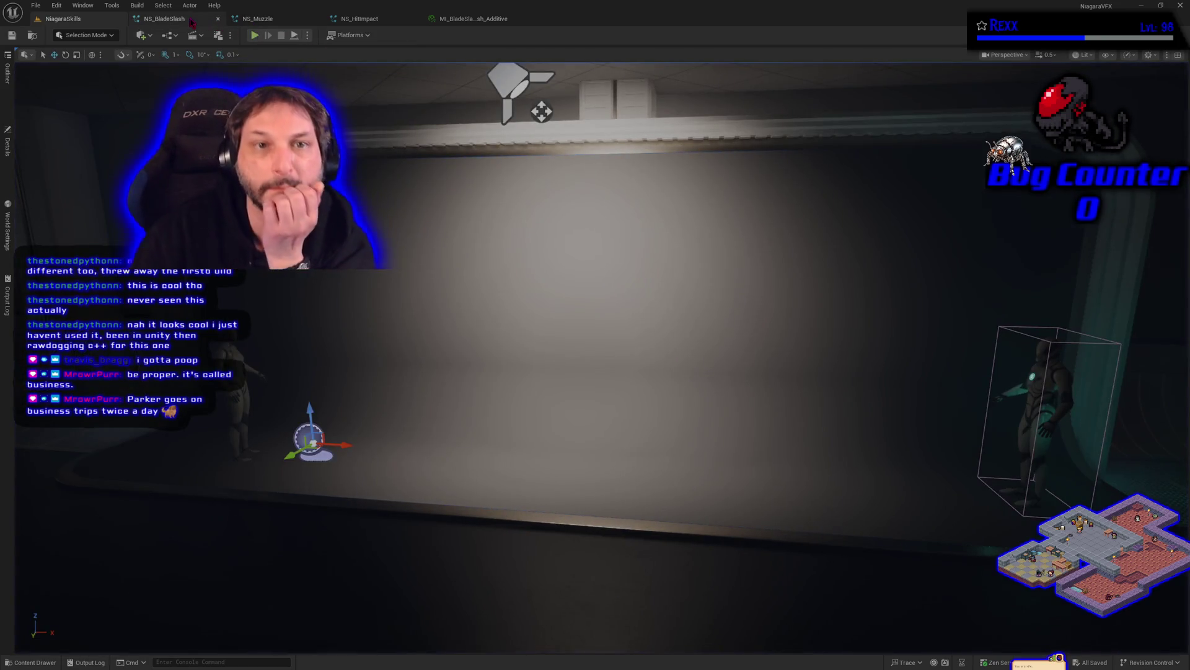
{"action": "left_click", "coordinate": [164, 18]}
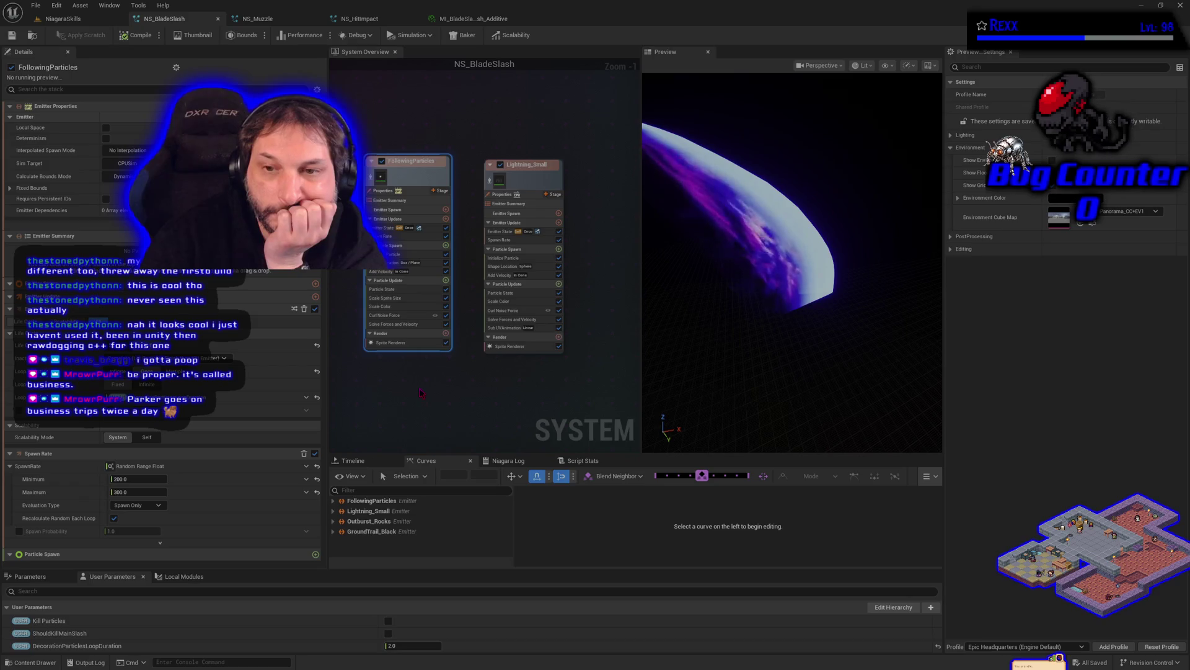
Disable the Lightning_Small emitter's Shape Location module.
{"action": "left_click", "coordinate": [513, 267]}
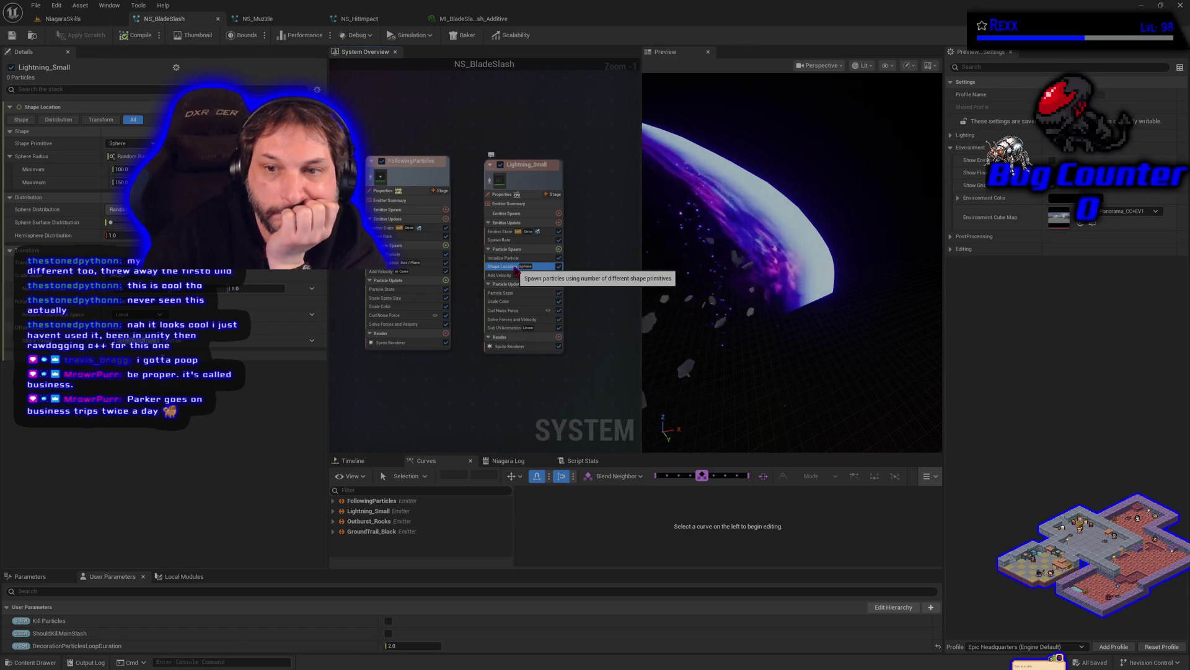
{"action": "left_click", "coordinate": [558, 267]}
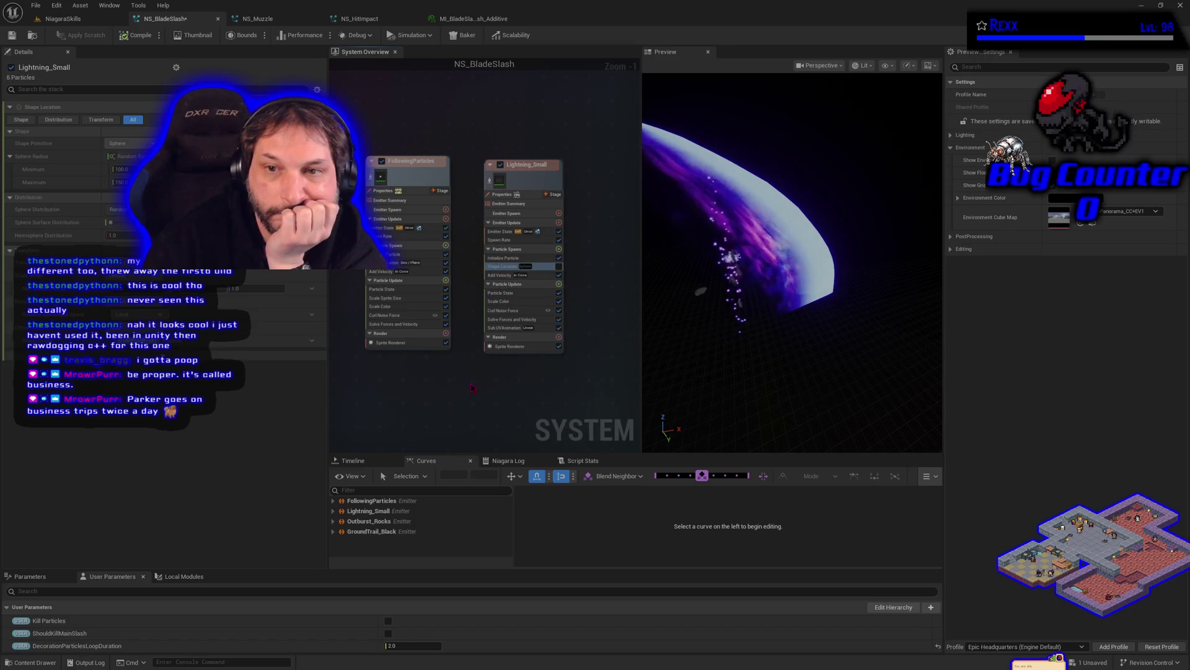
{"action": "scroll", "coordinate": [455, 367], "scroll_direction": "down", "scroll_amount": 2}
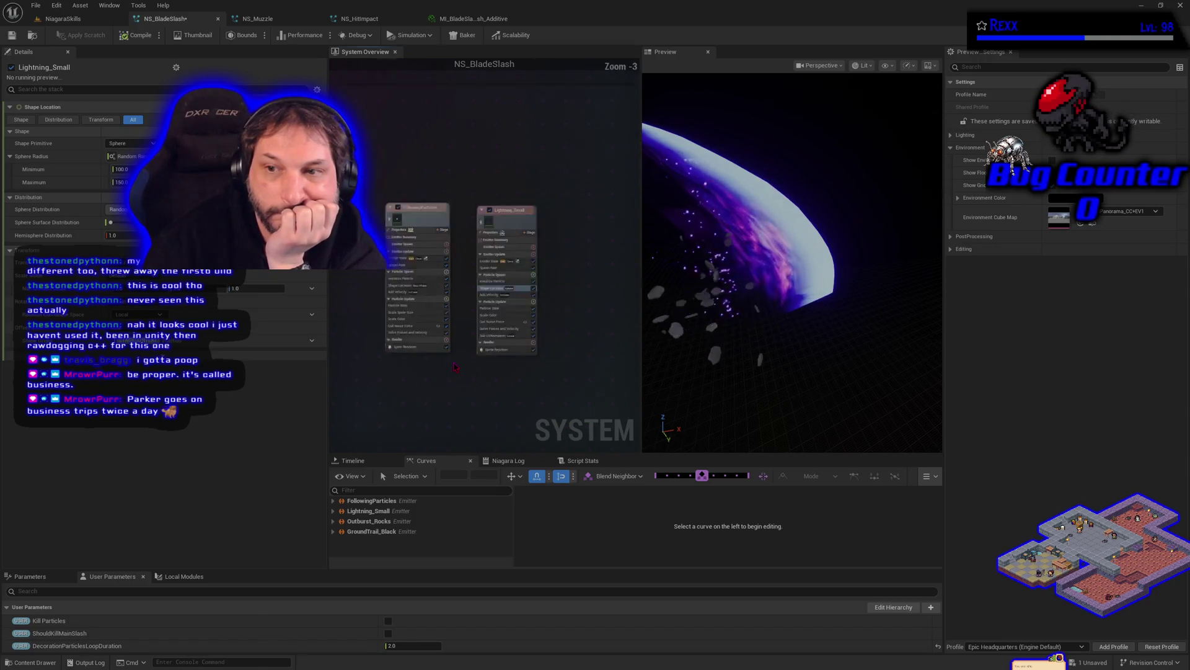
{"action": "scroll", "coordinate": [455, 367], "scroll_direction": "down", "scroll_amount": 1}
Save NS_BladeSlash and bring NS_HitImpact's emitters back into view.
{"action": "left_click_drag", "start_coordinate": [454, 366], "coordinate": [361, 337]}
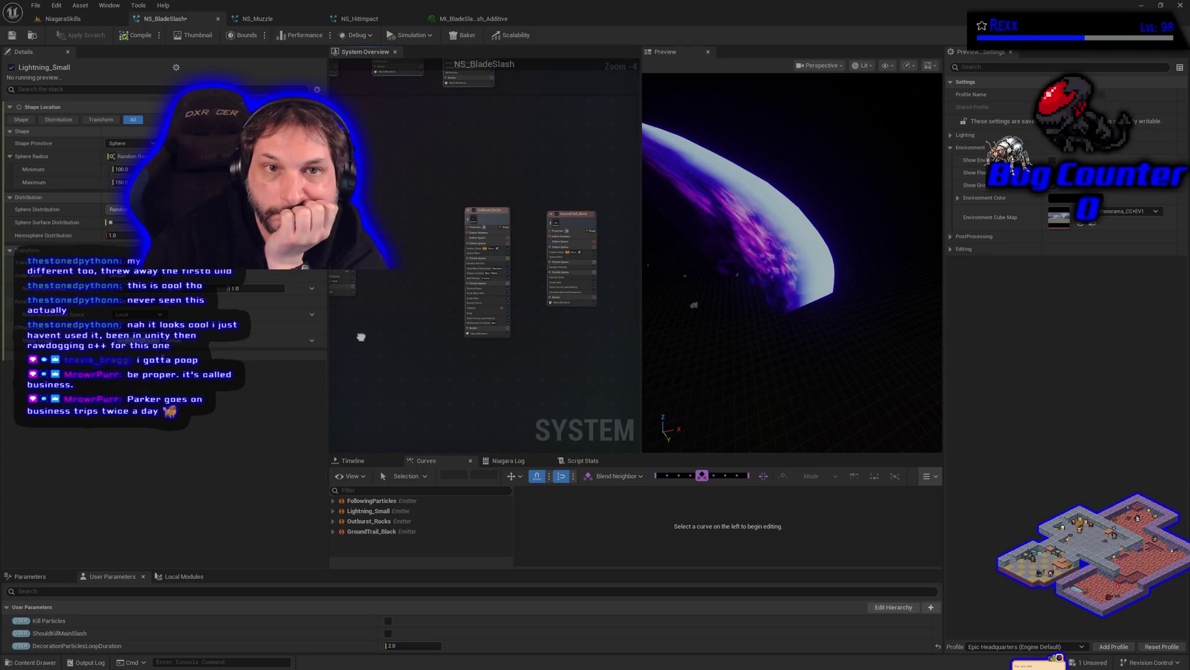
{"action": "left_click", "coordinate": [12, 35]}
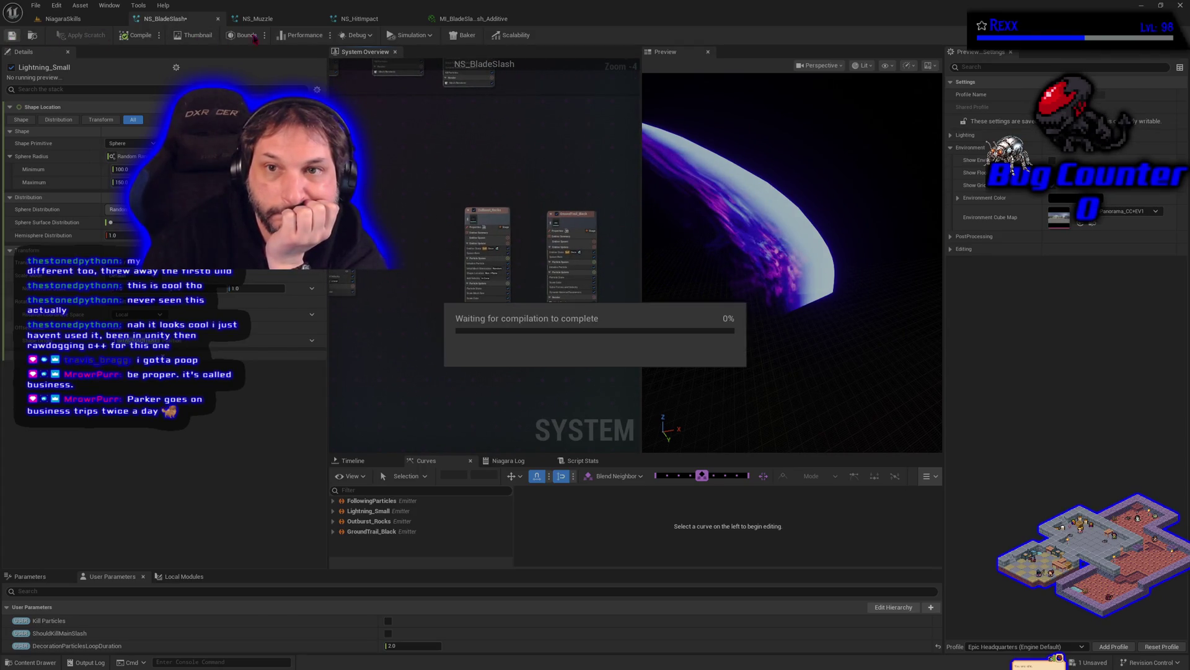
{"action": "left_click", "coordinate": [351, 19]}
{"action": "left_click_drag", "start_coordinate": [485, 384], "coordinate": [530, 323]}
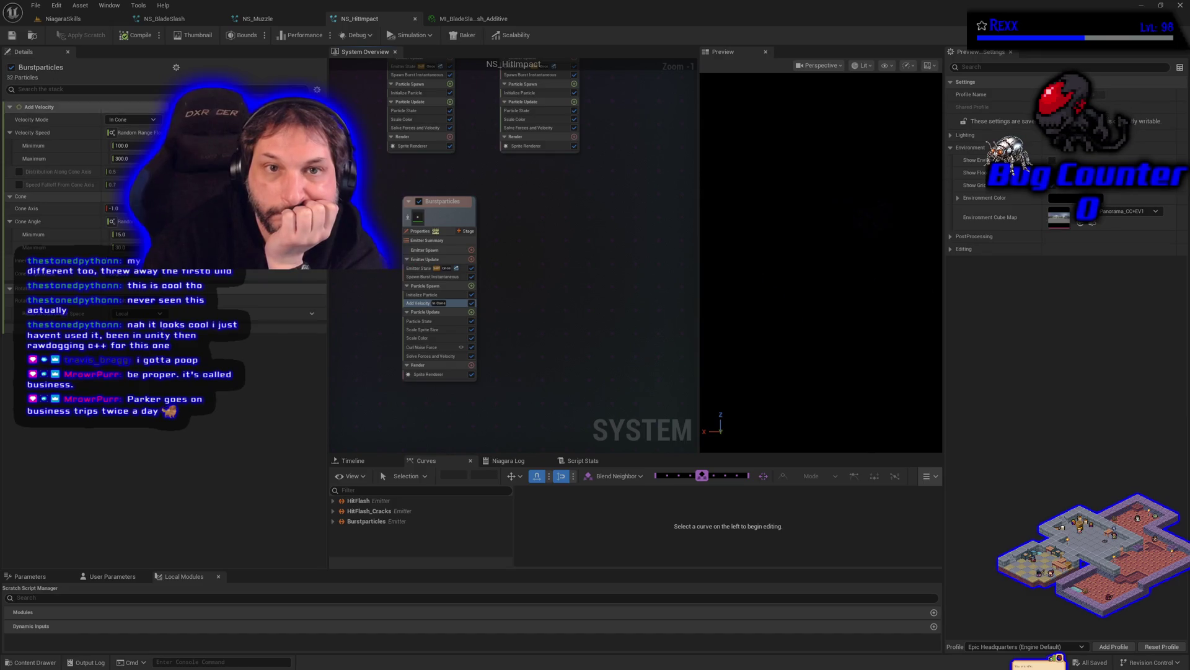
{"action": "left_click", "coordinate": [184, 21]}
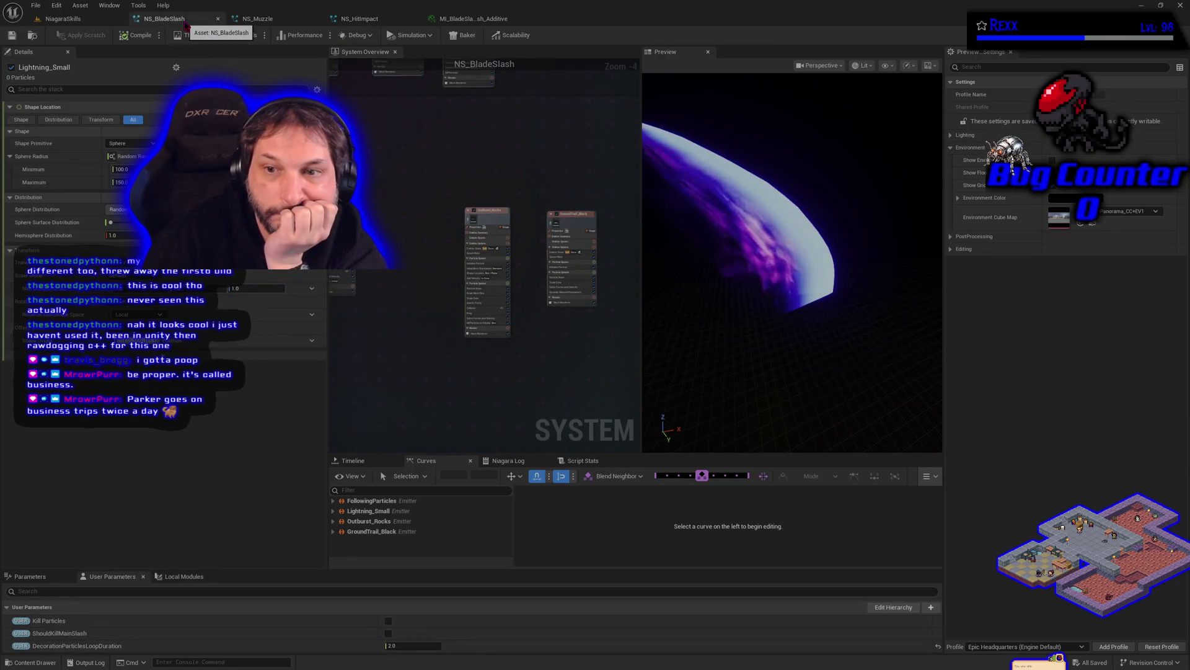
{"action": "left_click", "coordinate": [372, 23]}
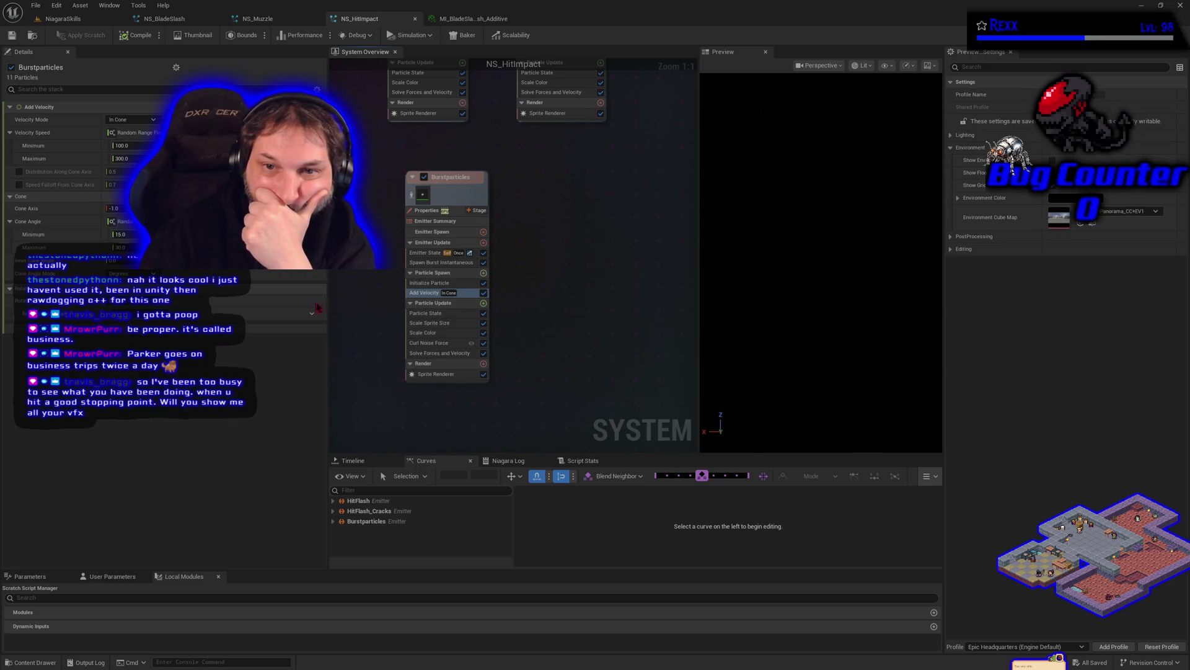
{"action": "left_click", "coordinate": [412, 196]}
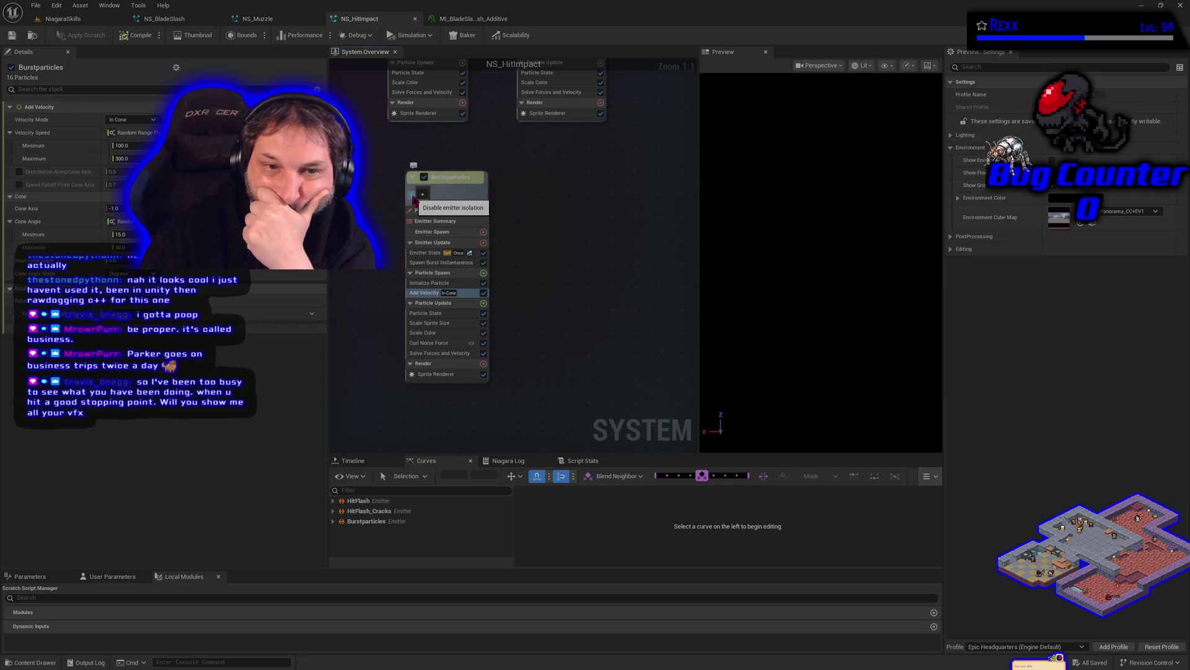
Change an Initialize Particle setting on Burstparticles, save NS_HitImpact, and return to the NiagaraSkills level.
{"action": "left_click", "coordinate": [428, 284]}
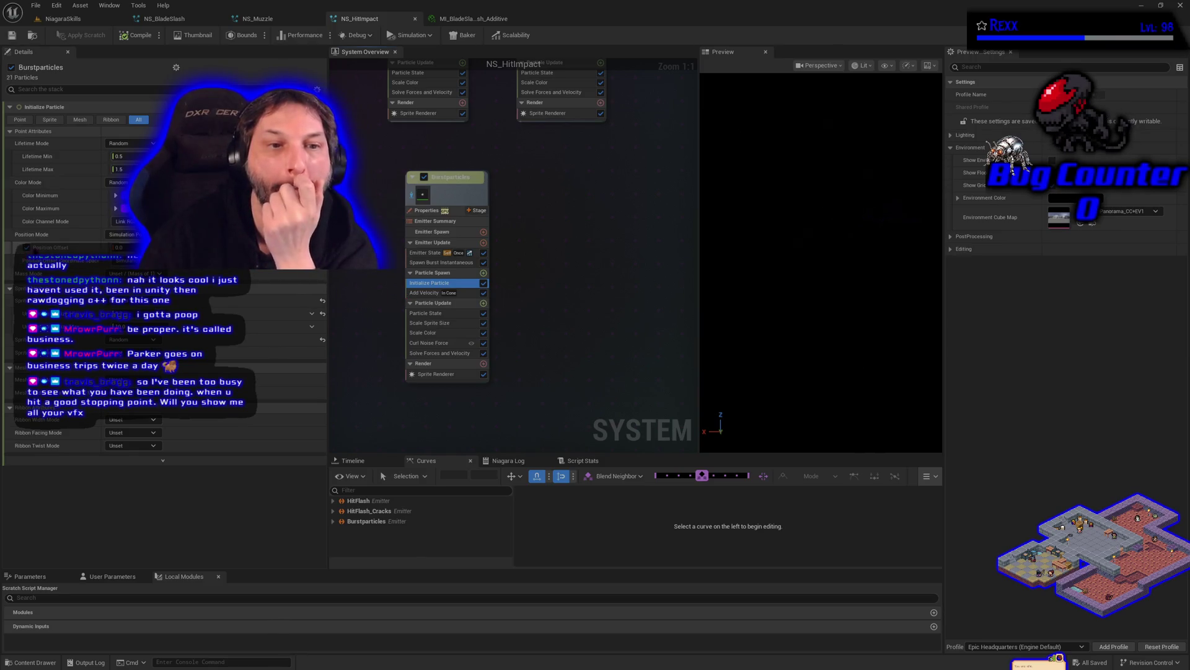
{"action": "left_click", "coordinate": [26, 247]}
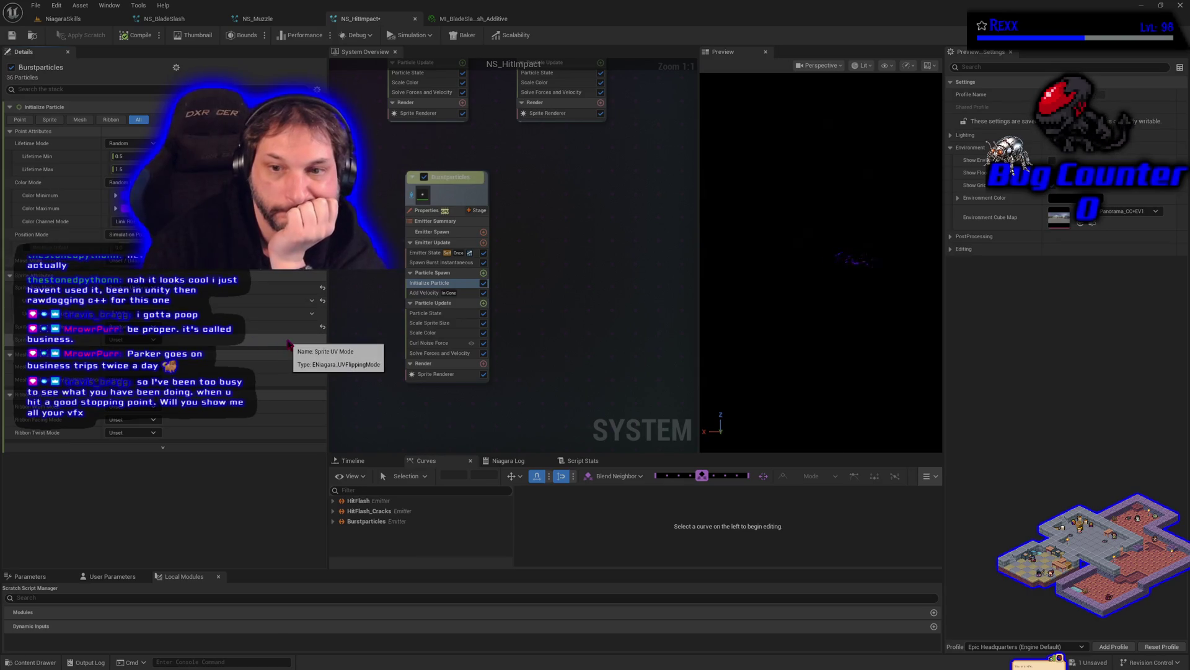
{"action": "left_click", "coordinate": [14, 37]}
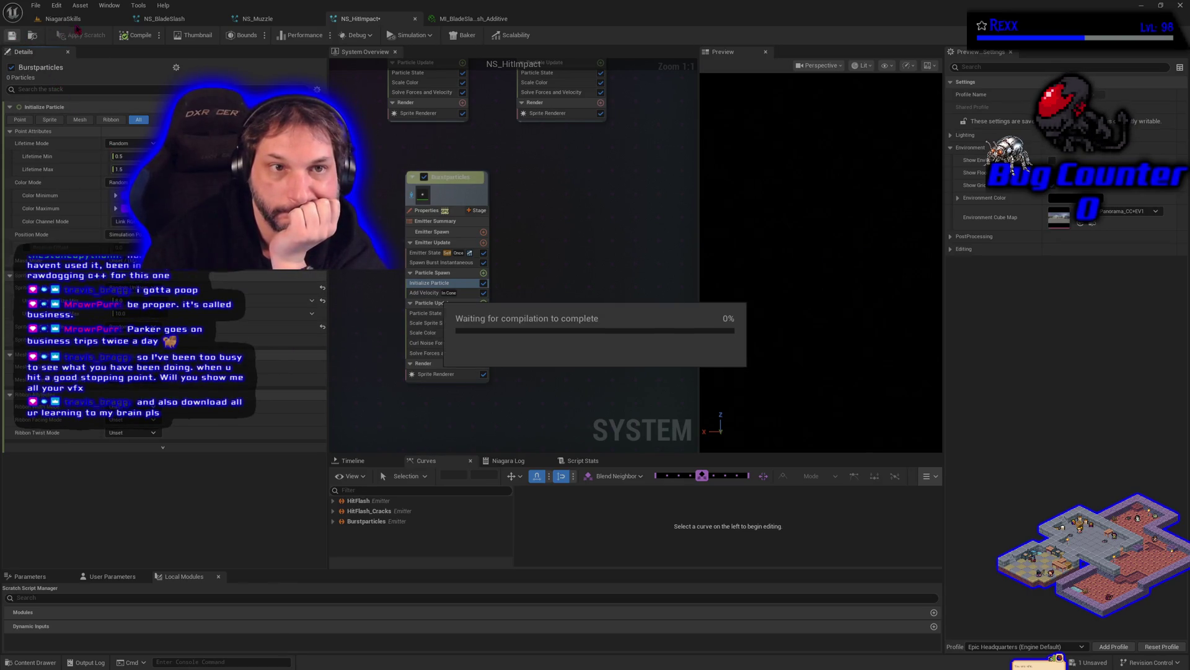
{"action": "left_click", "coordinate": [83, 20]}
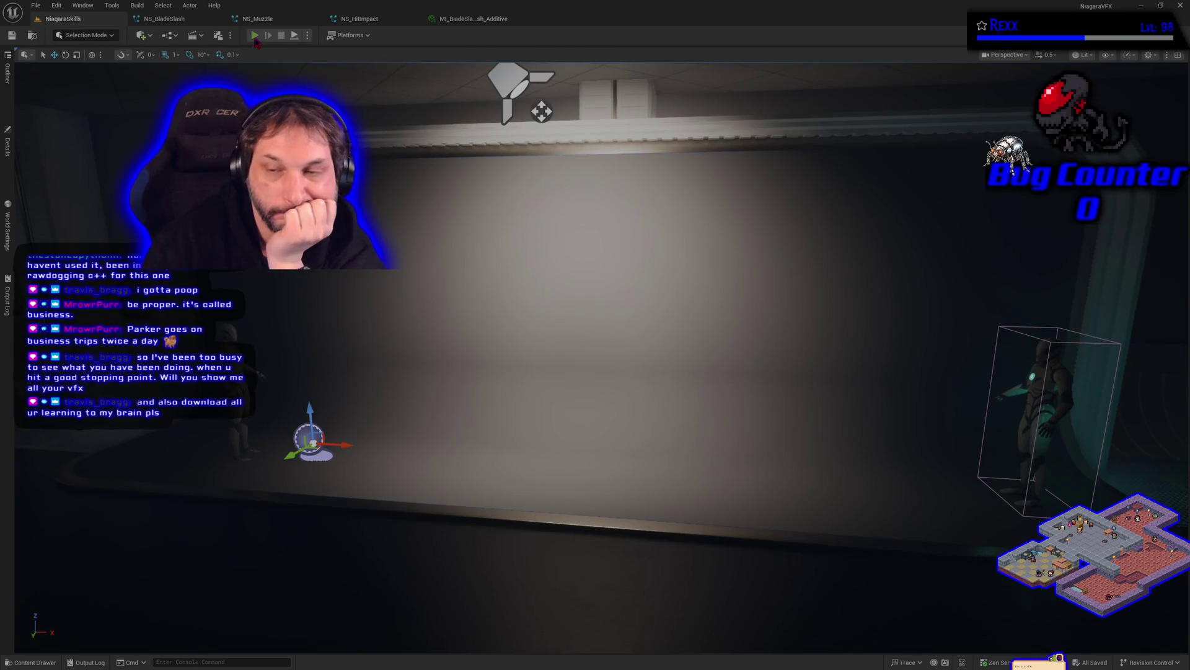
Briefly play-test the NiagaraSkills level to watch the slash burst, then reopen NS_HitImpact.
{"action": "left_click", "coordinate": [255, 37]}
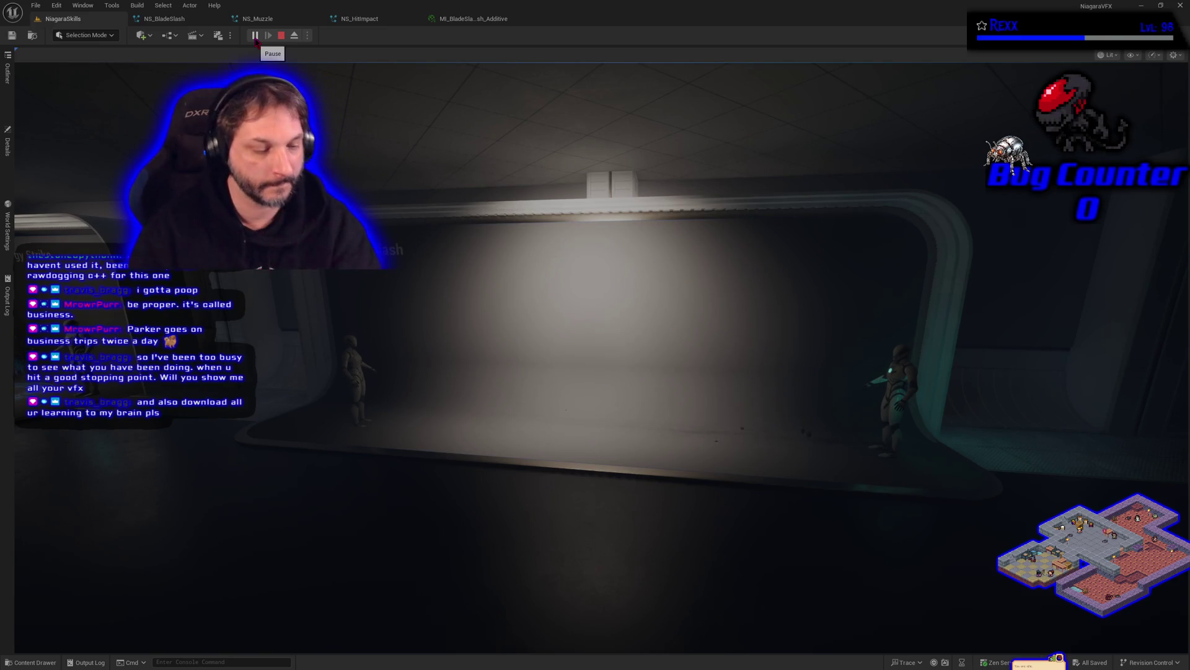
{"action": "key", "text": "Escape"}
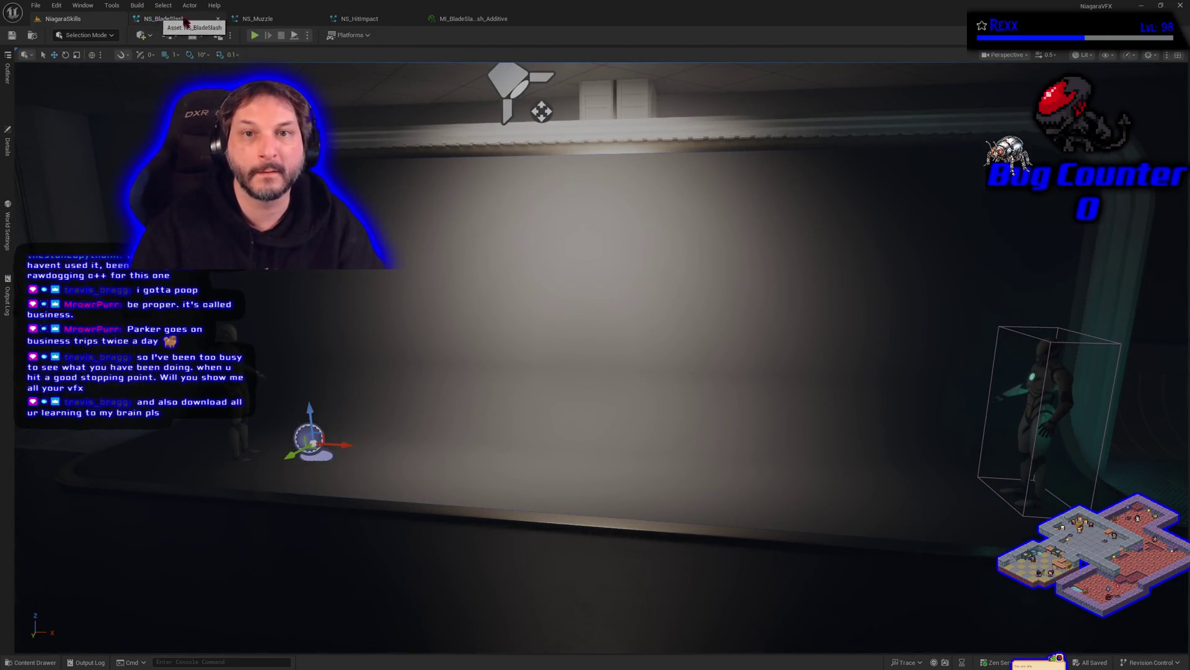
{"action": "left_click", "coordinate": [359, 18]}
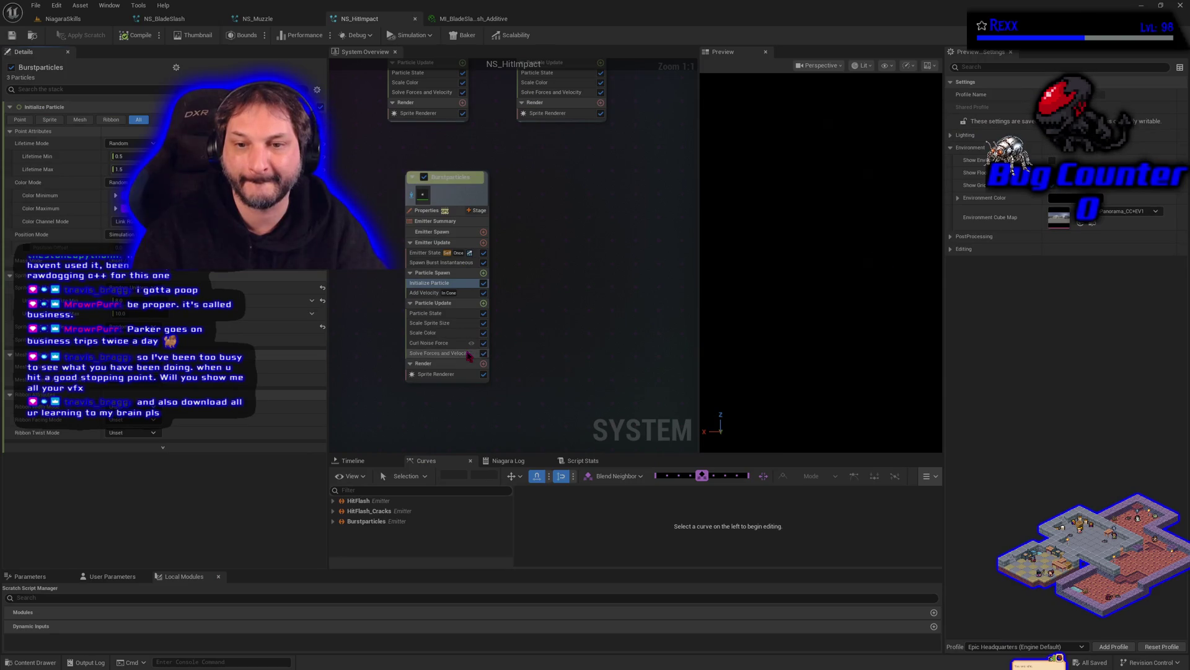
Set the Curl Noise Force strength to minimum 100 and maximum 250.
{"action": "left_click", "coordinate": [428, 345]}
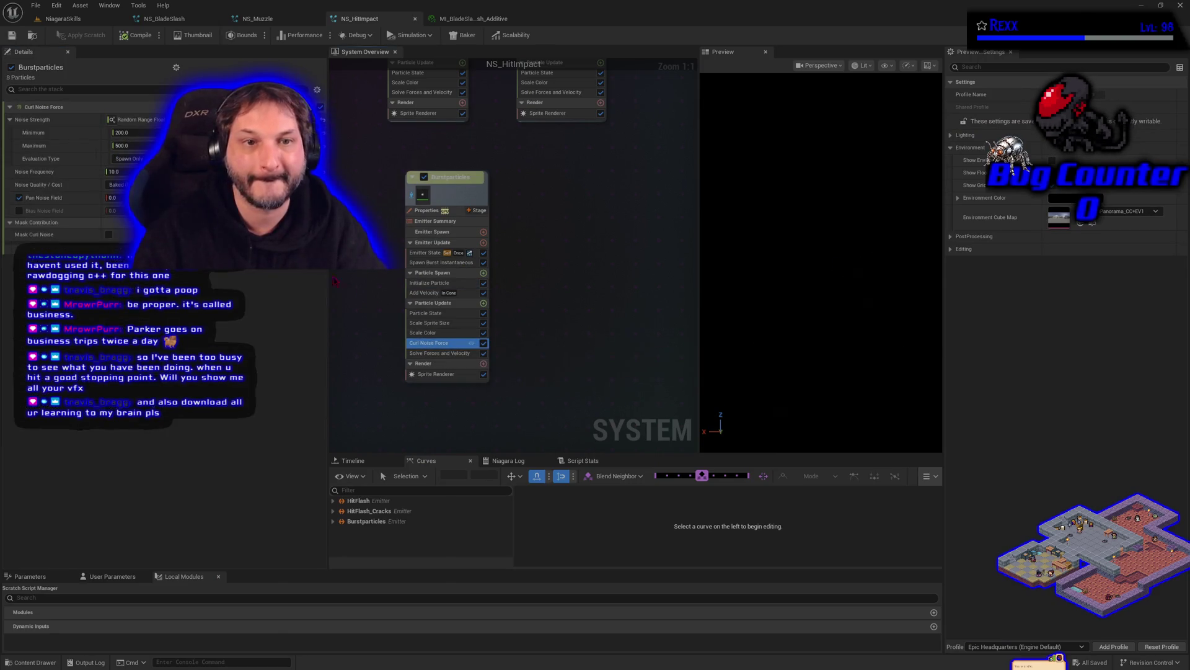
{"action": "left_click", "coordinate": [150, 132]}
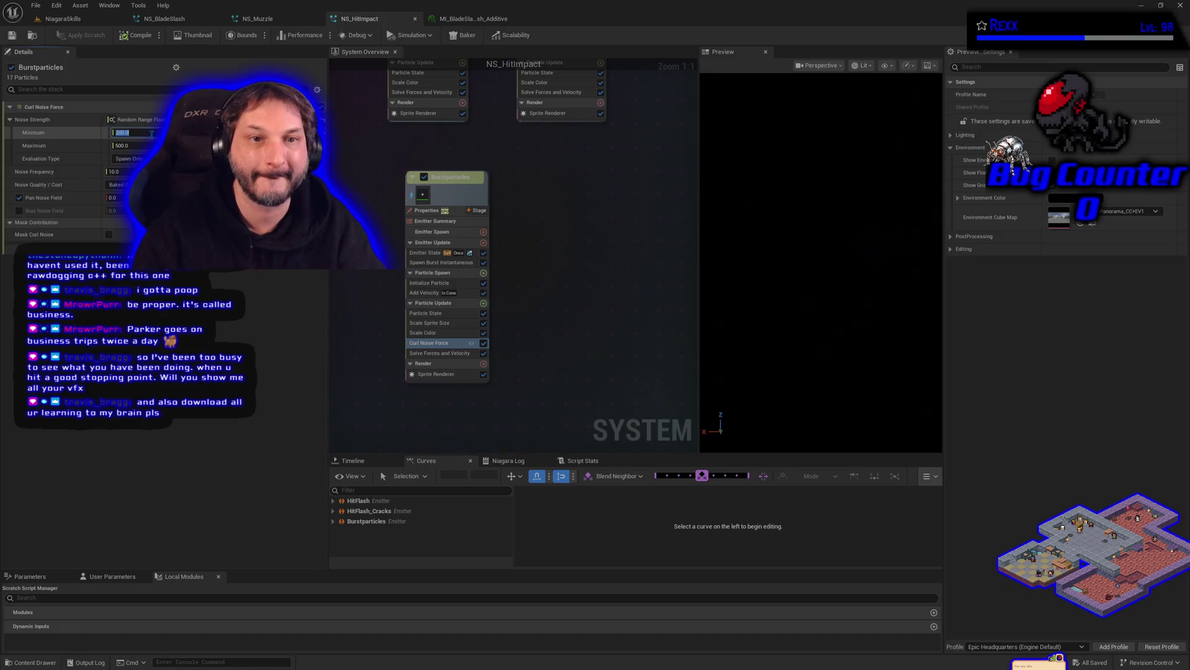
{"action": "type", "text": "1"}
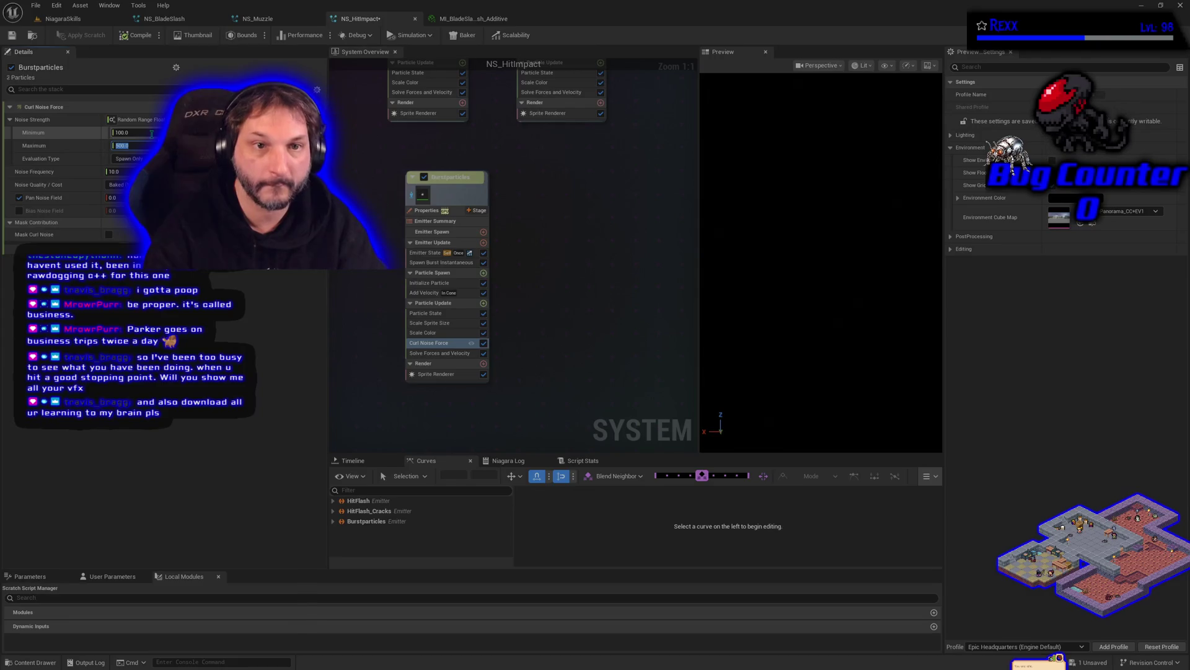
{"action": "type", "text": "0"}
{"action": "key", "text": "Return"}
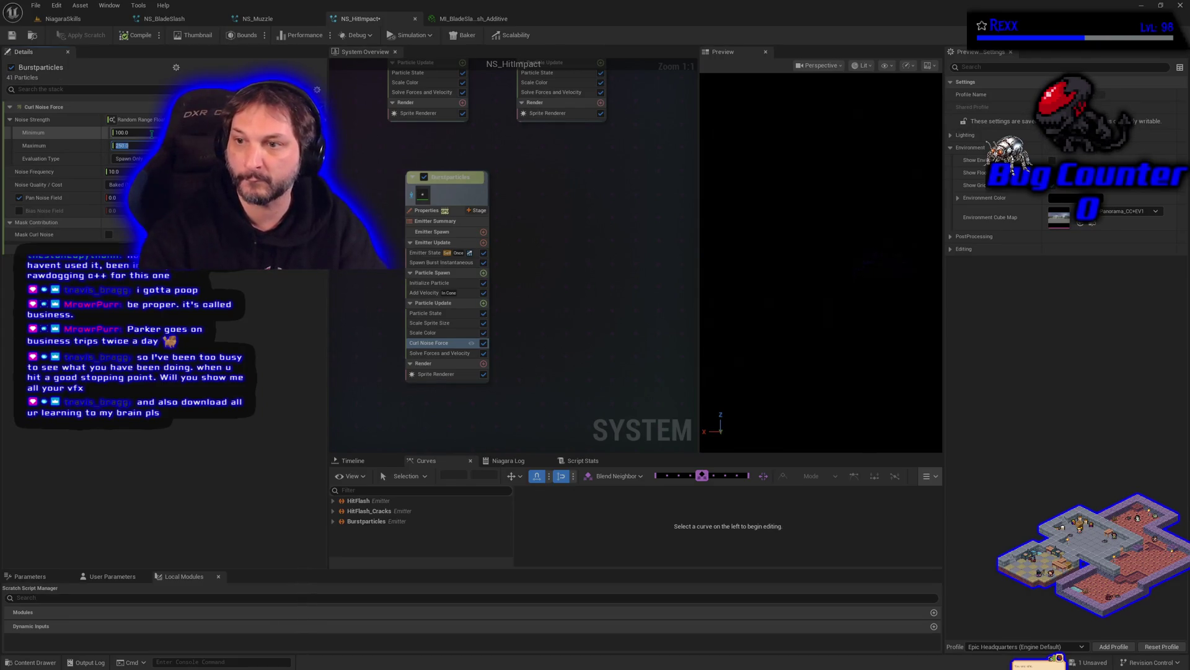
Edit the Burstparticles Initialize Particle numeric values, entering 25, 100 and 10.
{"action": "left_click", "coordinate": [418, 285]}
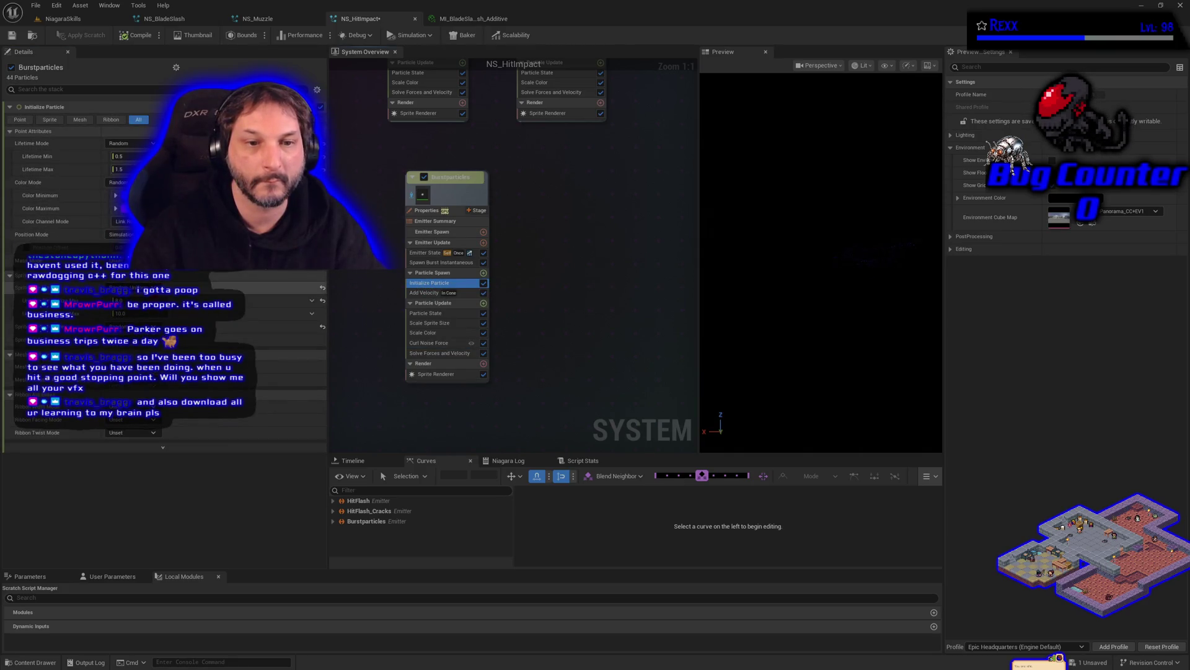
{"action": "left_click", "coordinate": [157, 308]}
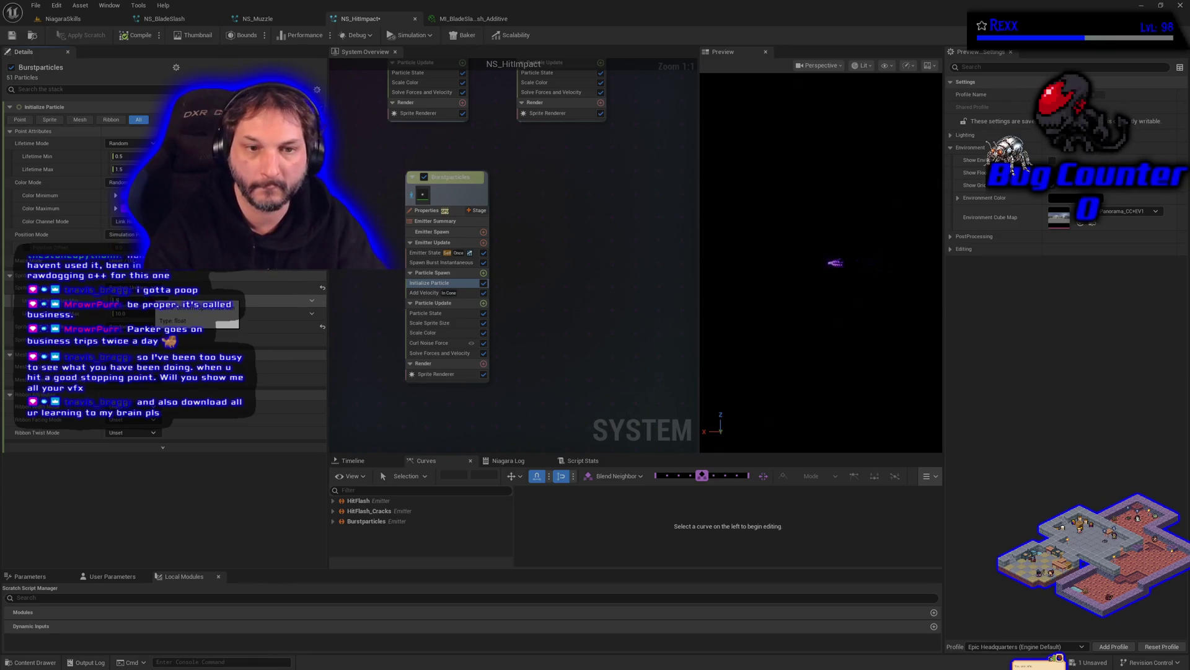
{"action": "left_click", "coordinate": [142, 313]}
{"action": "type", "text": "25"}
{"action": "key", "text": "Return"}
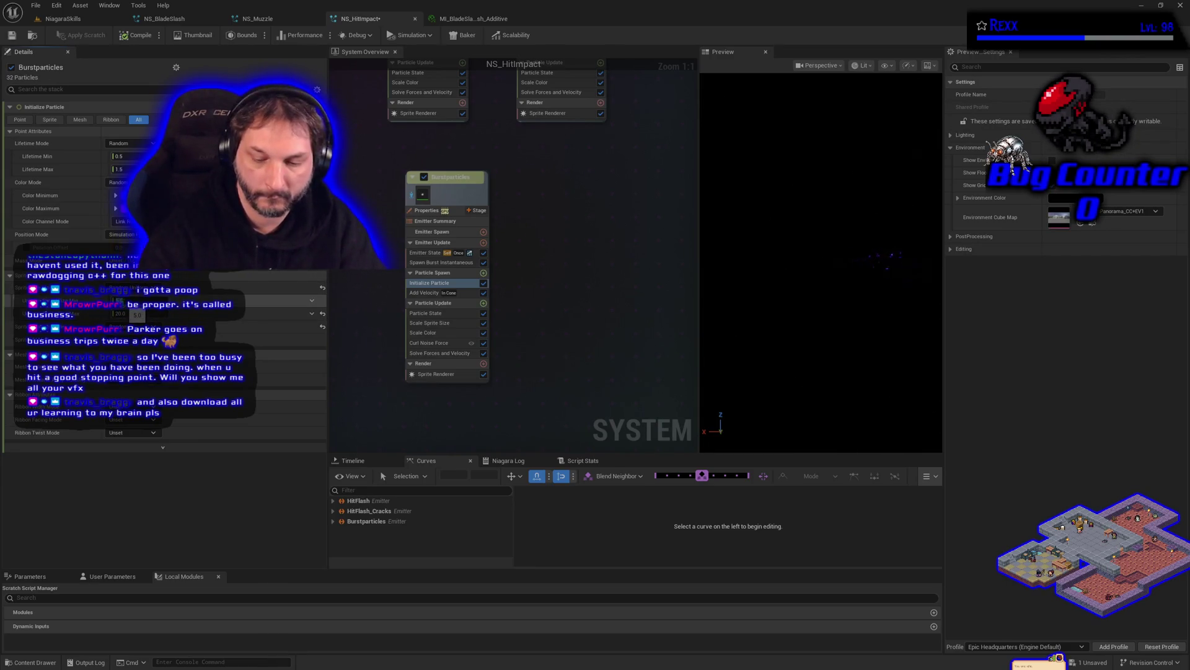
{"action": "left_click", "coordinate": [121, 313]}
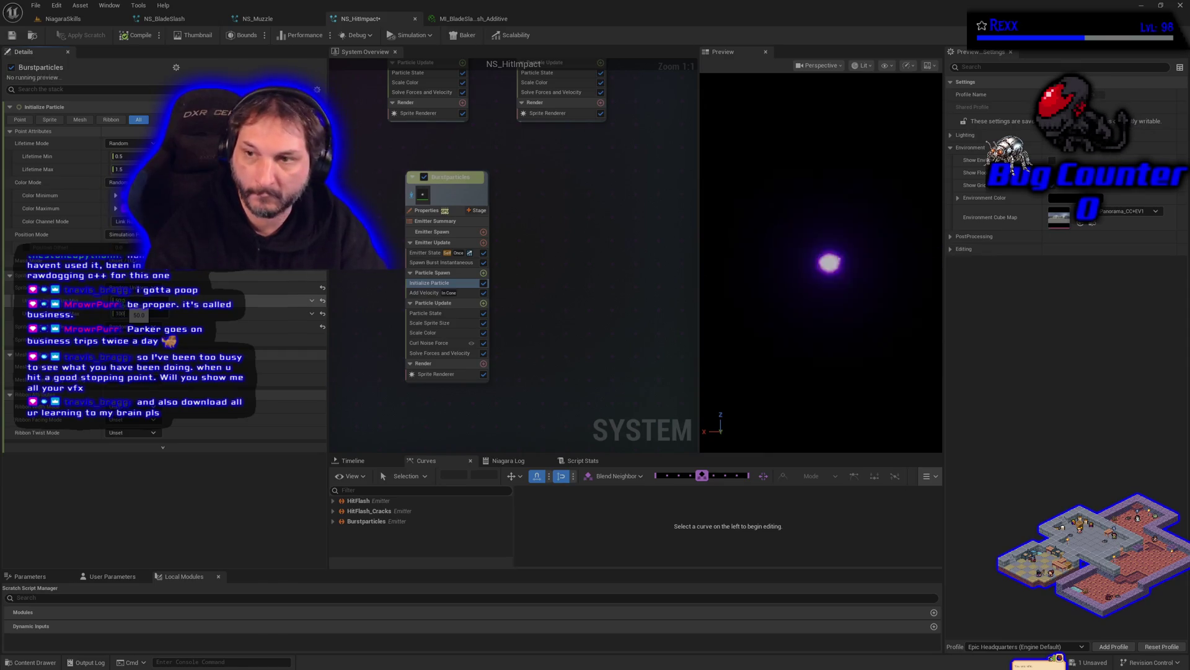
{"action": "key", "text": "Return"}
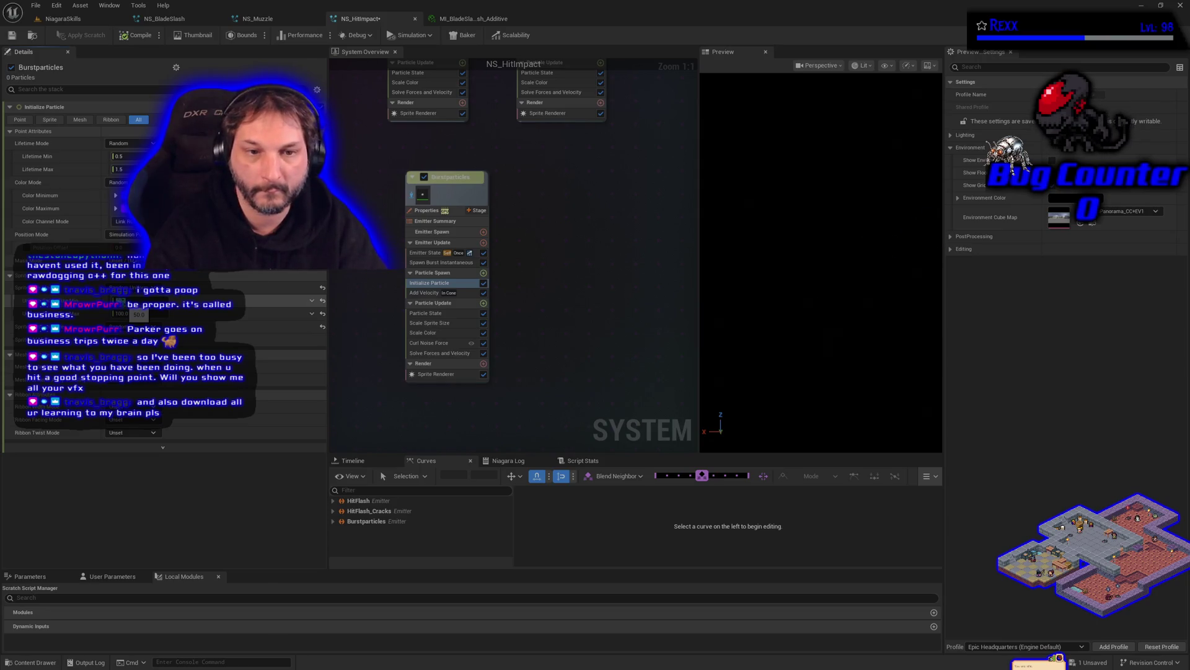
{"action": "left_click", "coordinate": [121, 313]}
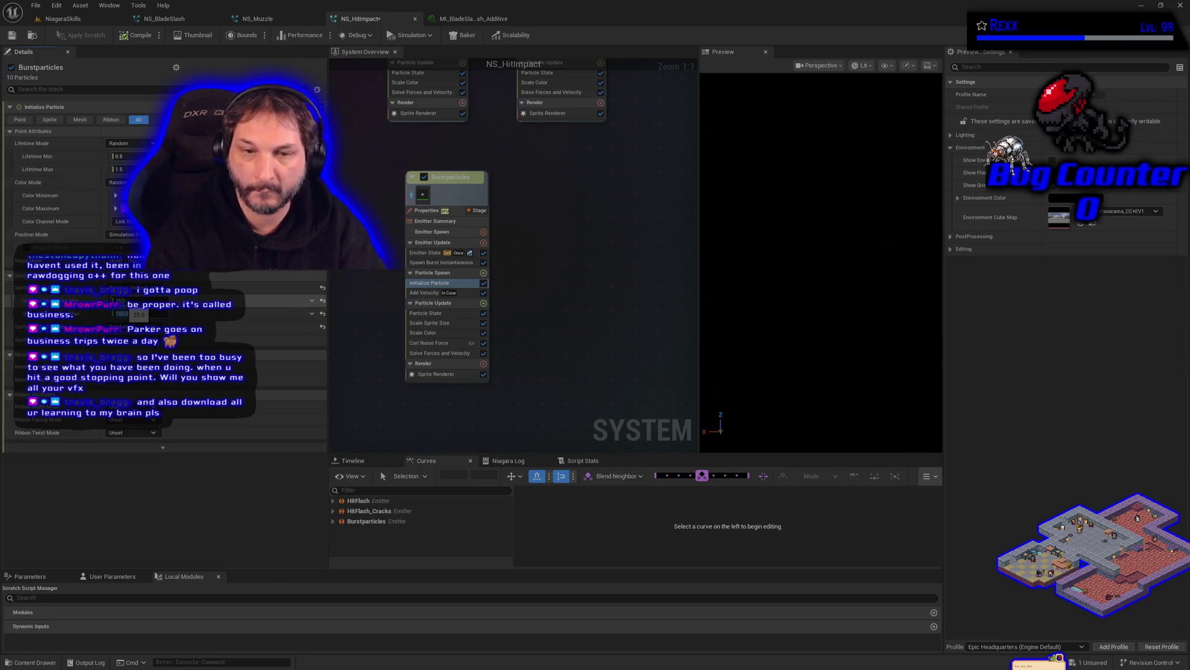
{"action": "type", "text": "50"}
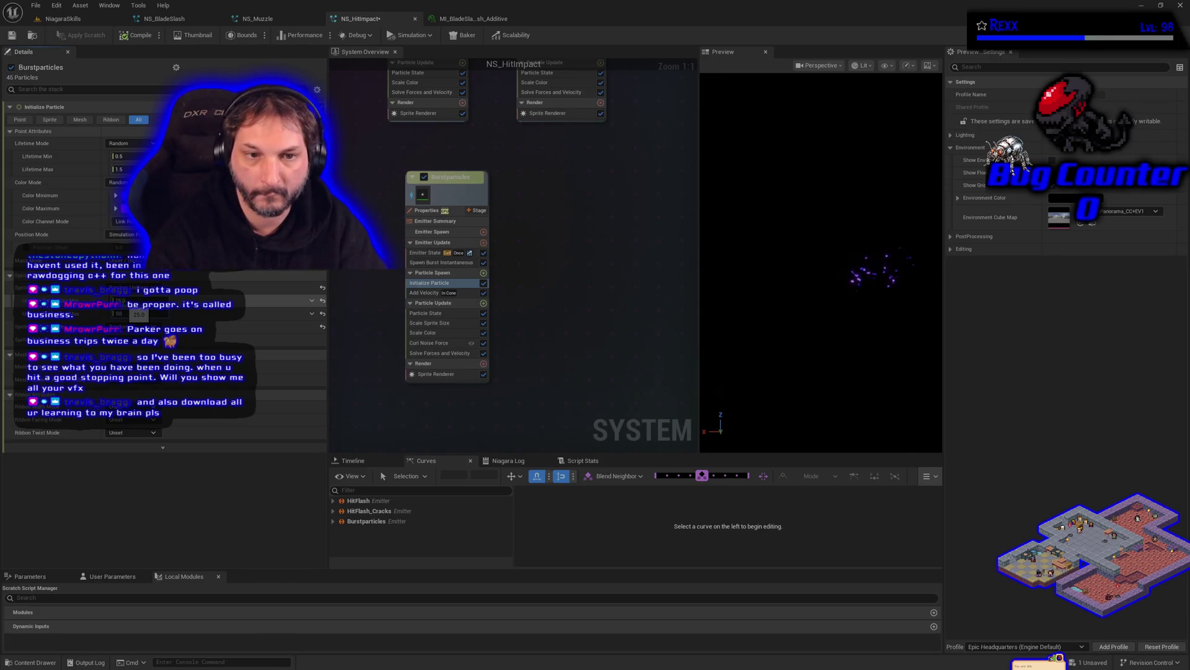
{"action": "type", "text": "10"}
{"action": "key", "text": "Tab"}
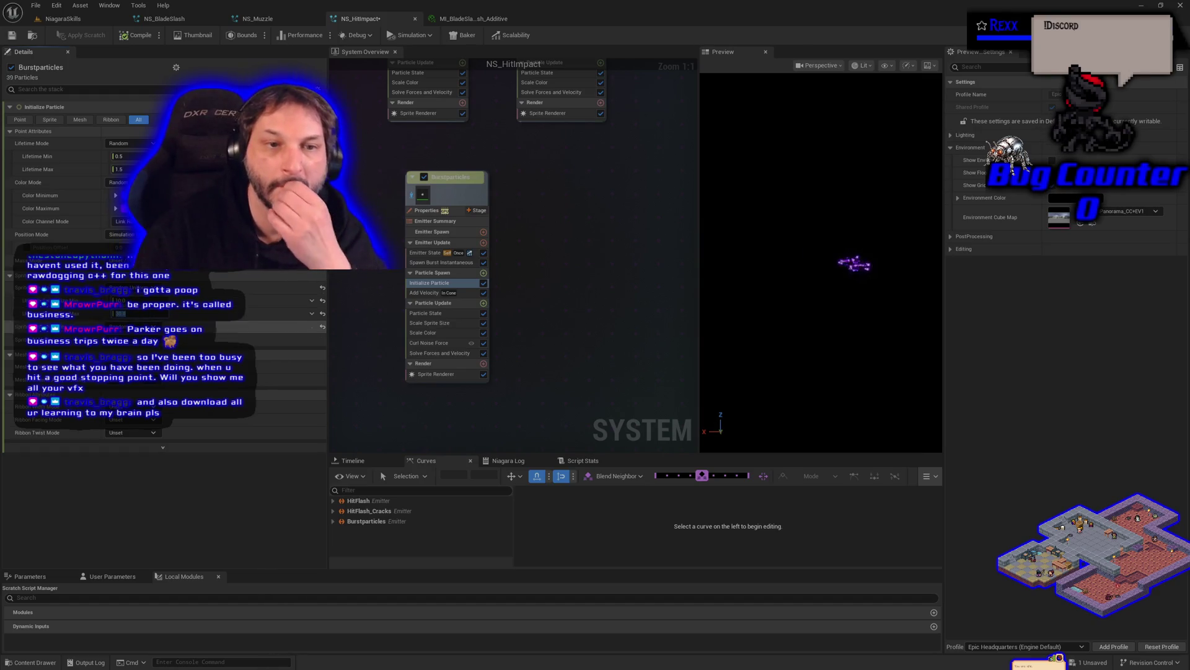
{"action": "left_click", "coordinate": [62, 18]}
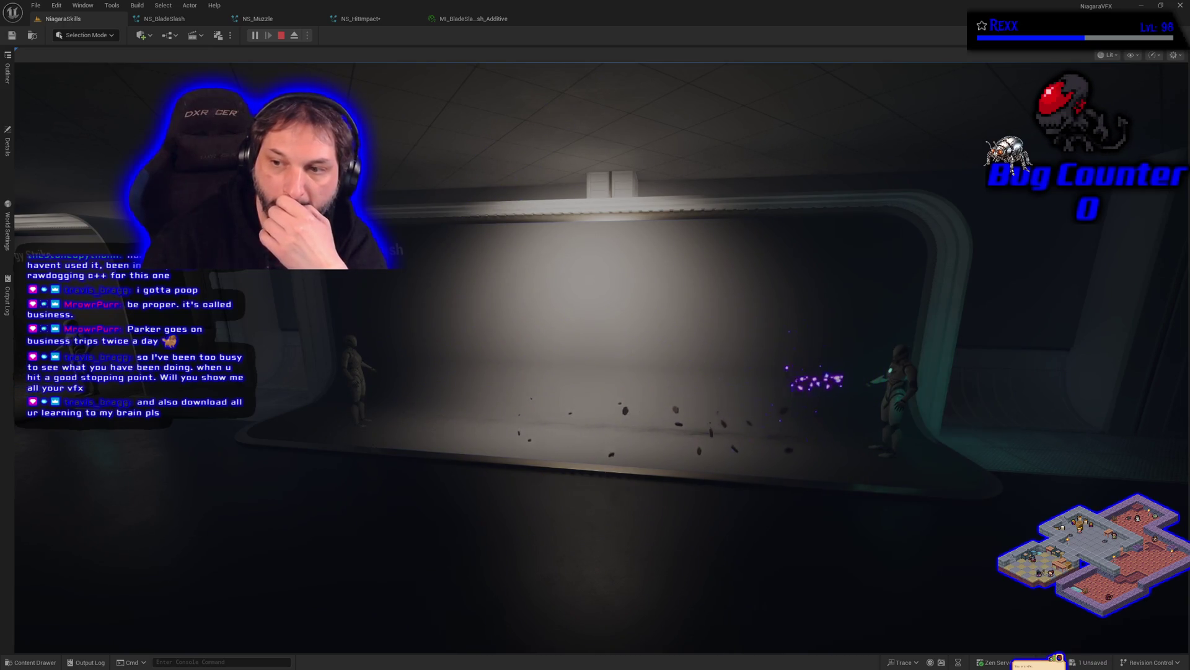
Stop the play-test after watching the purple hit-impact burst near the target character.
{"action": "key", "text": "Escape"}
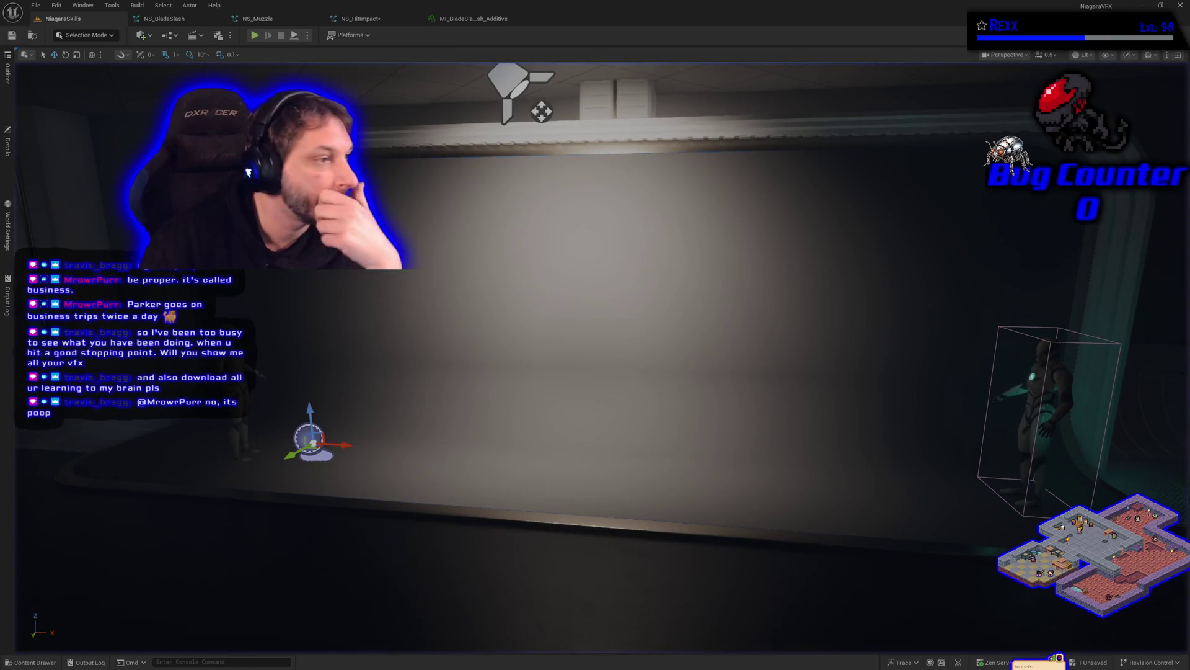
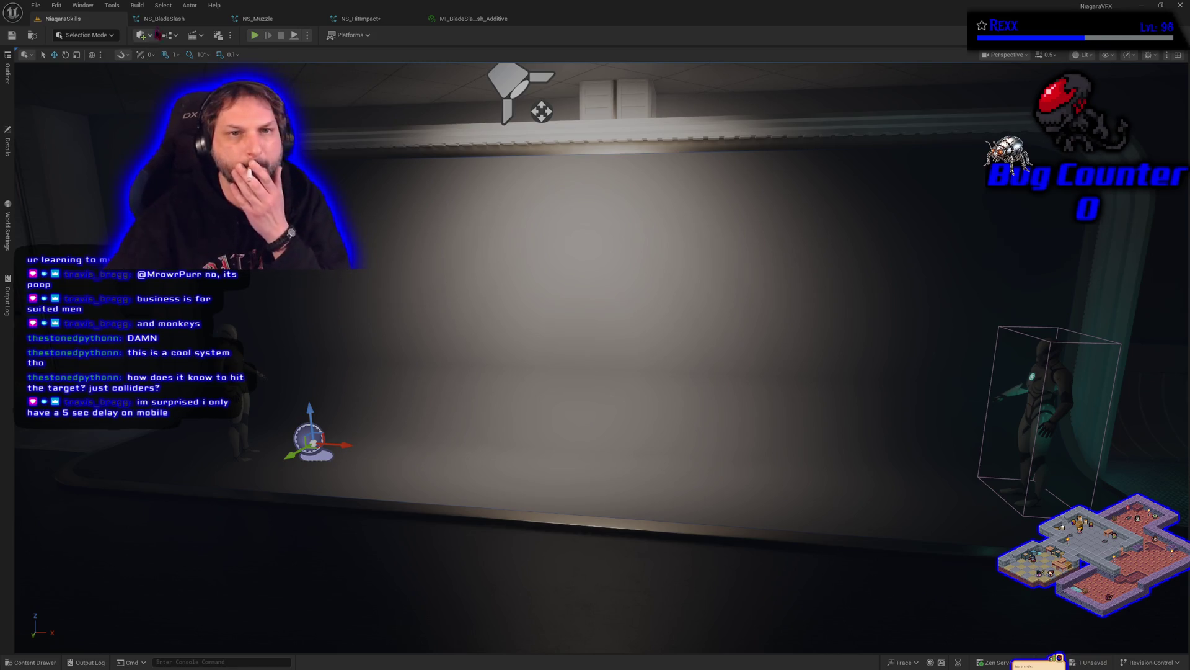
In NS_HitImpact, reset the Burstparticles sprite size to 10.
{"action": "left_click", "coordinate": [165, 18]}
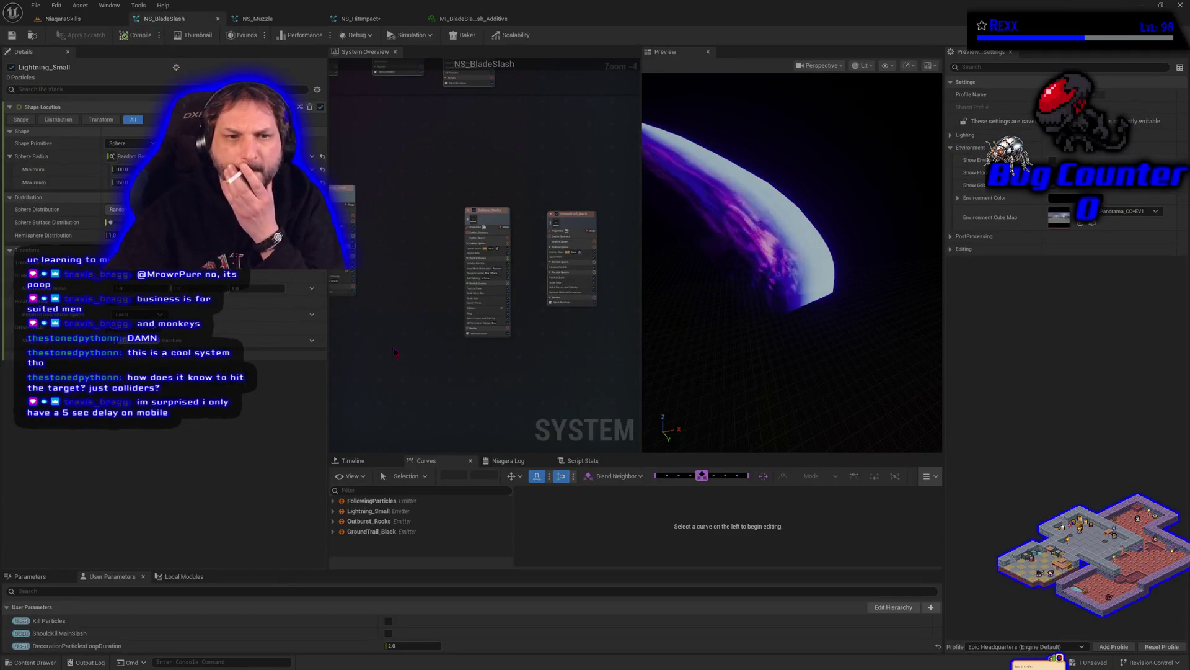
{"action": "scroll", "coordinate": [424, 380], "scroll_direction": "up", "scroll_amount": 5}
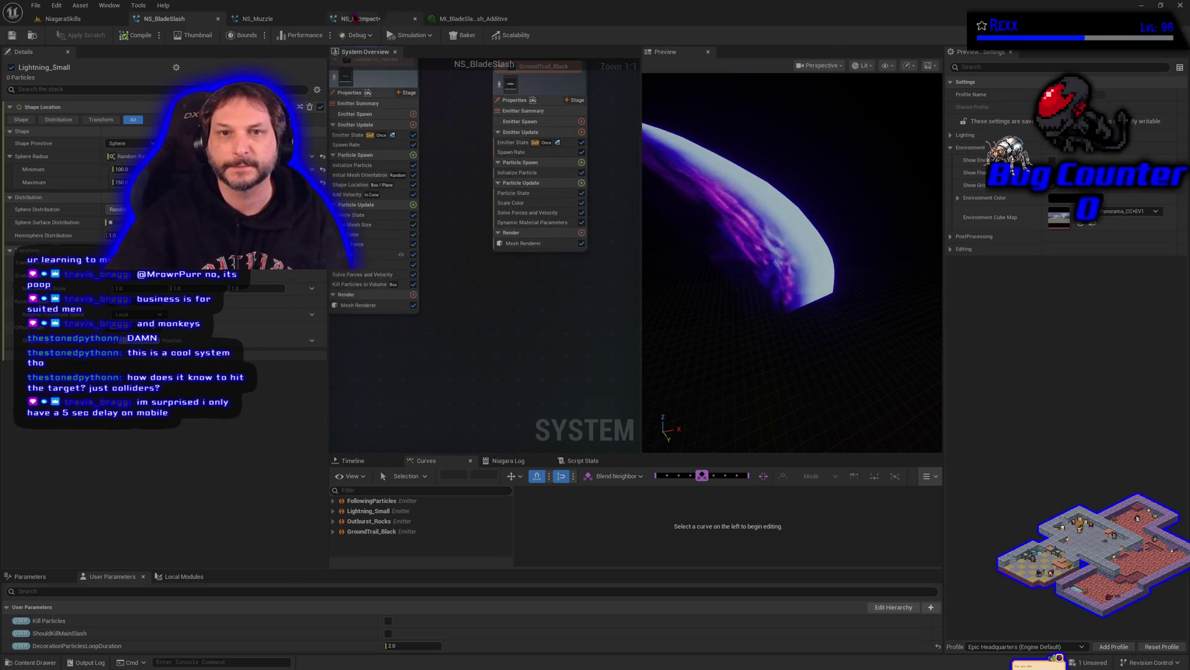
{"action": "left_click", "coordinate": [364, 19]}
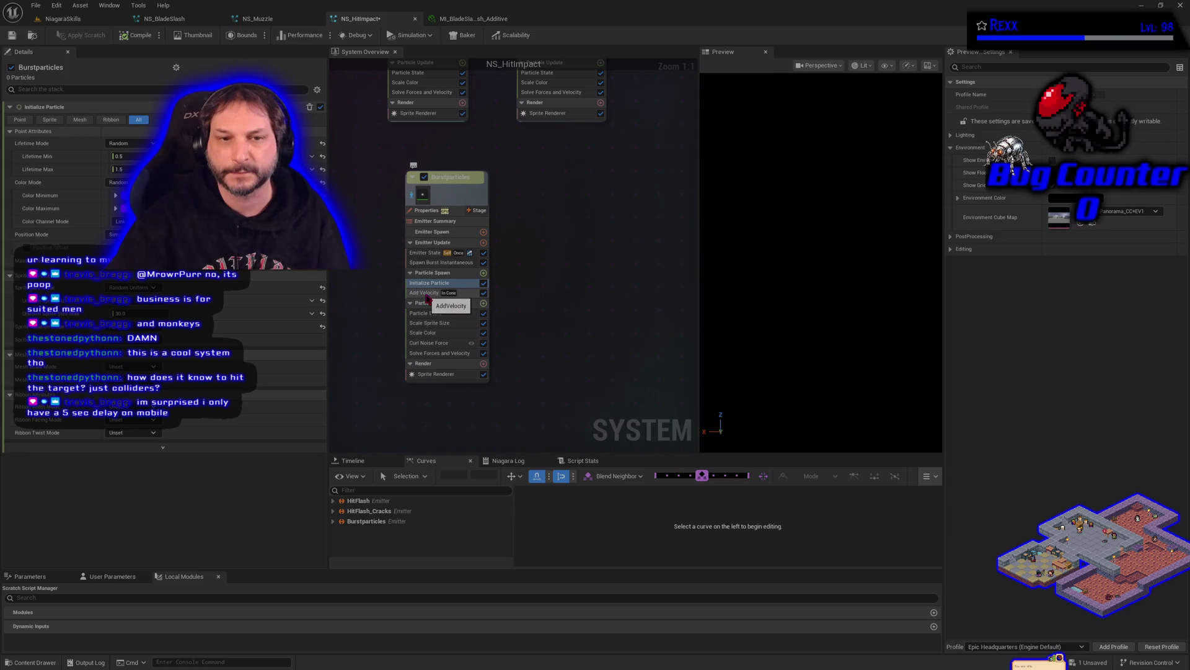
{"action": "left_click", "coordinate": [322, 313]}
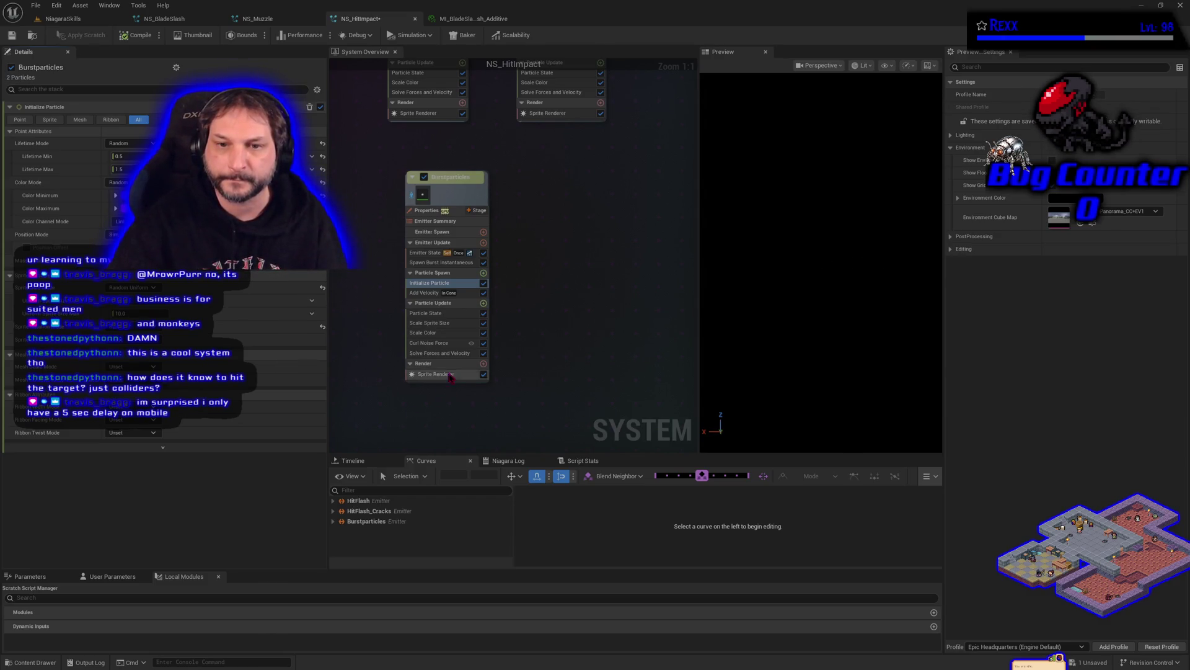
Delete the key on the Scale Sprite Size curve and save NS_HitImpact.
{"action": "left_click", "coordinate": [437, 323]}
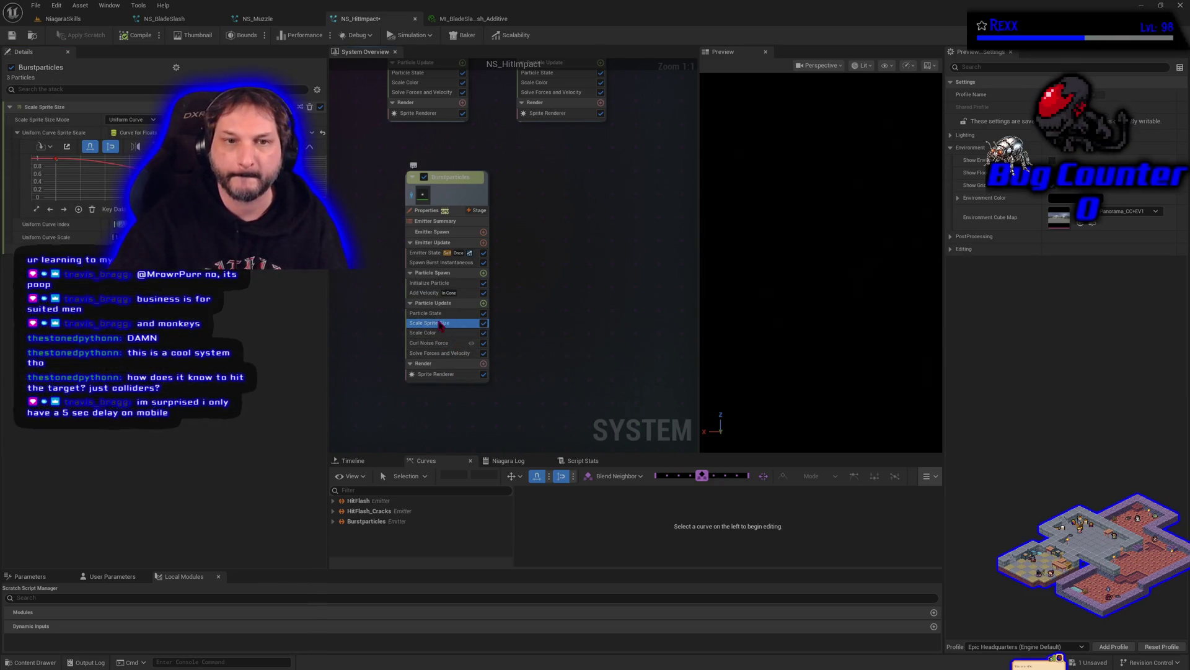
{"action": "left_click", "coordinate": [56, 159]}
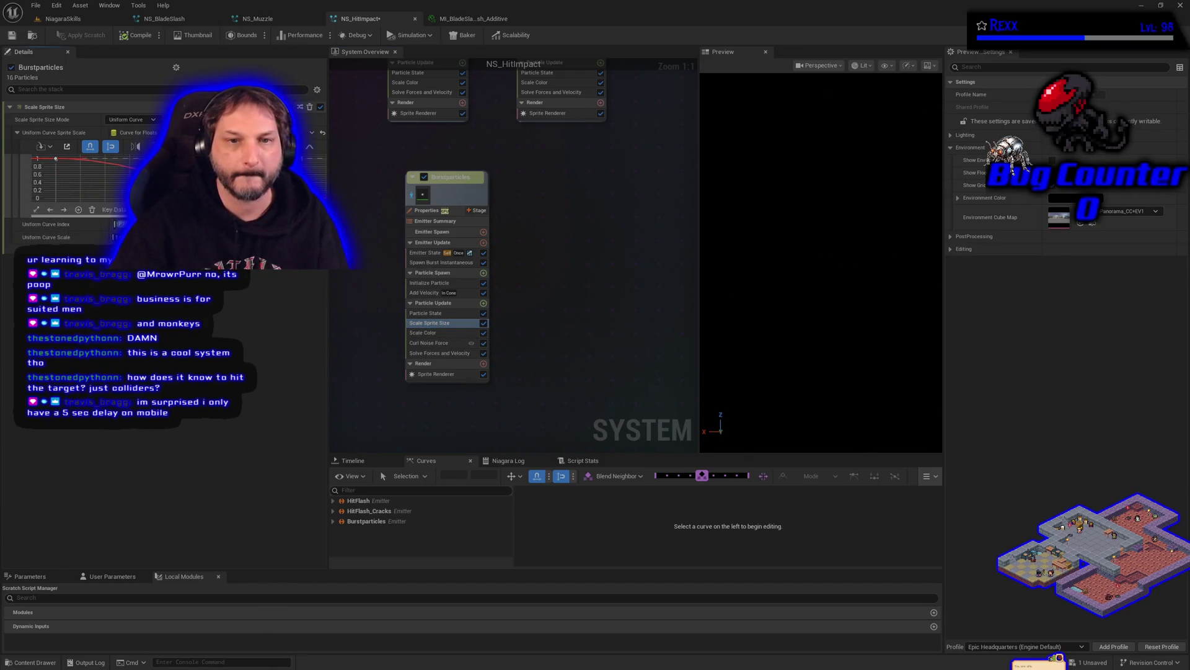
{"action": "key", "text": "Delete"}
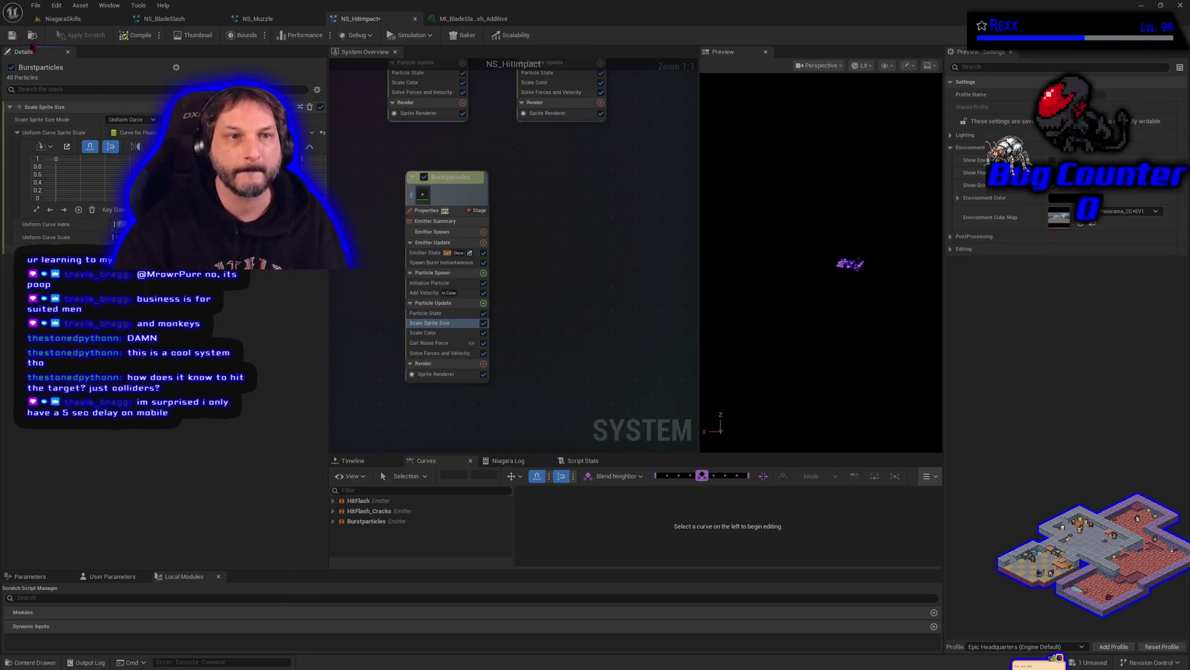
{"action": "left_click", "coordinate": [11, 35]}
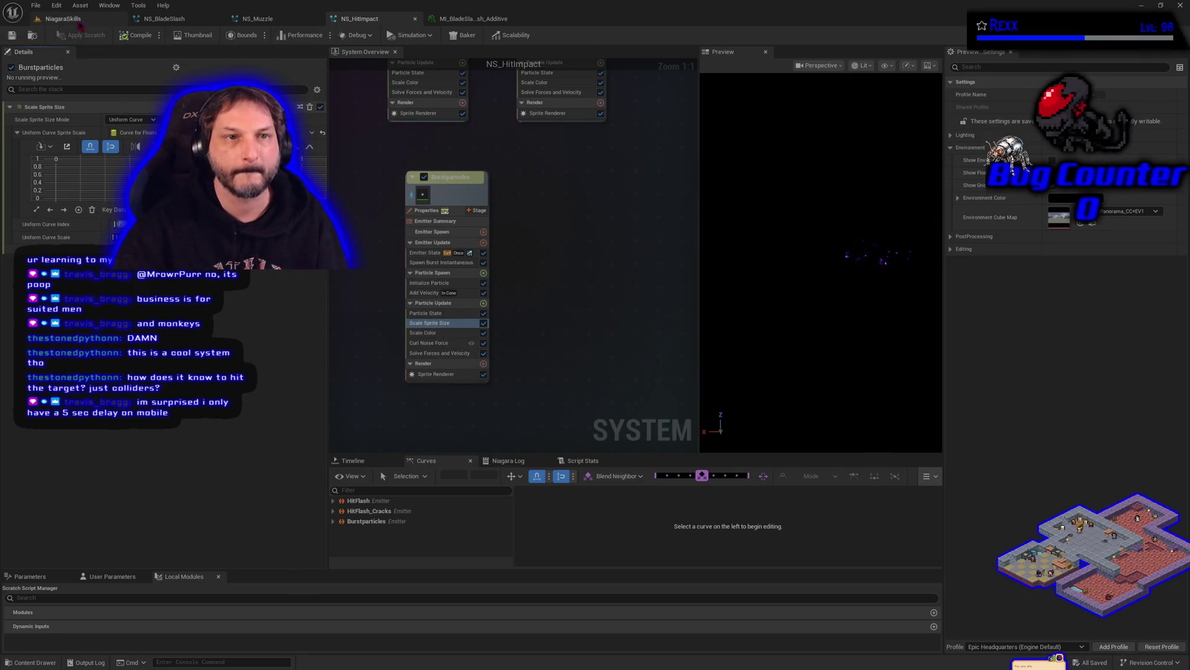
{"action": "left_click", "coordinate": [80, 19]}
{"action": "left_click", "coordinate": [255, 35]}
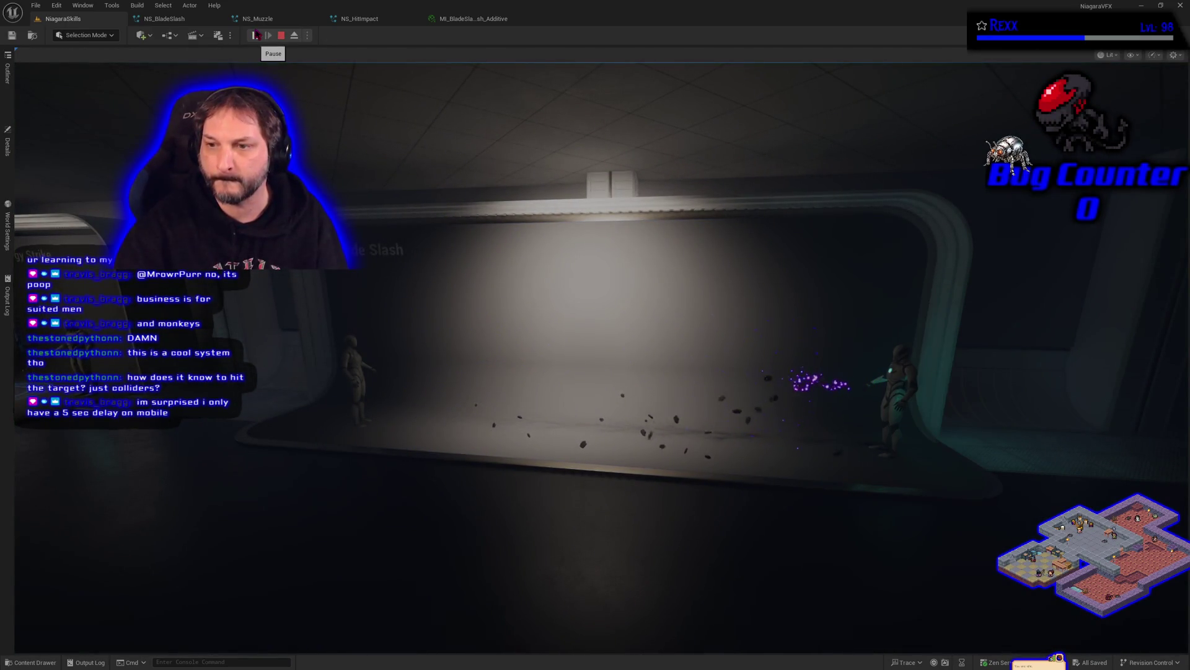
{"action": "left_click", "coordinate": [281, 35]}
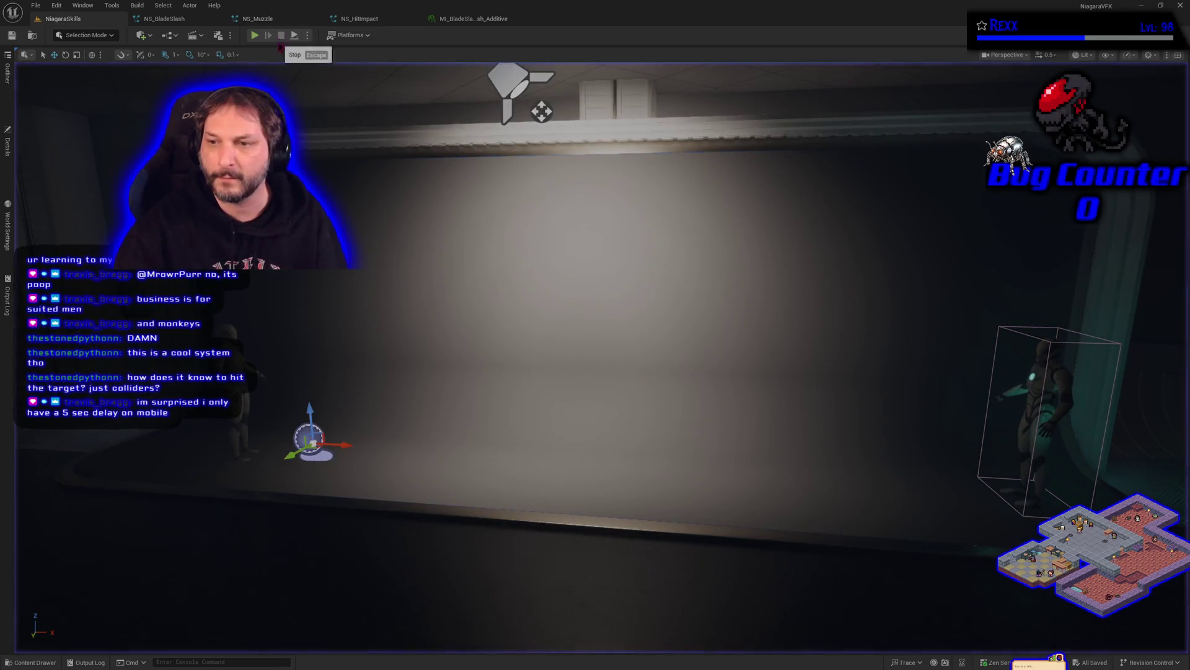
{"action": "left_click", "coordinate": [359, 19]}
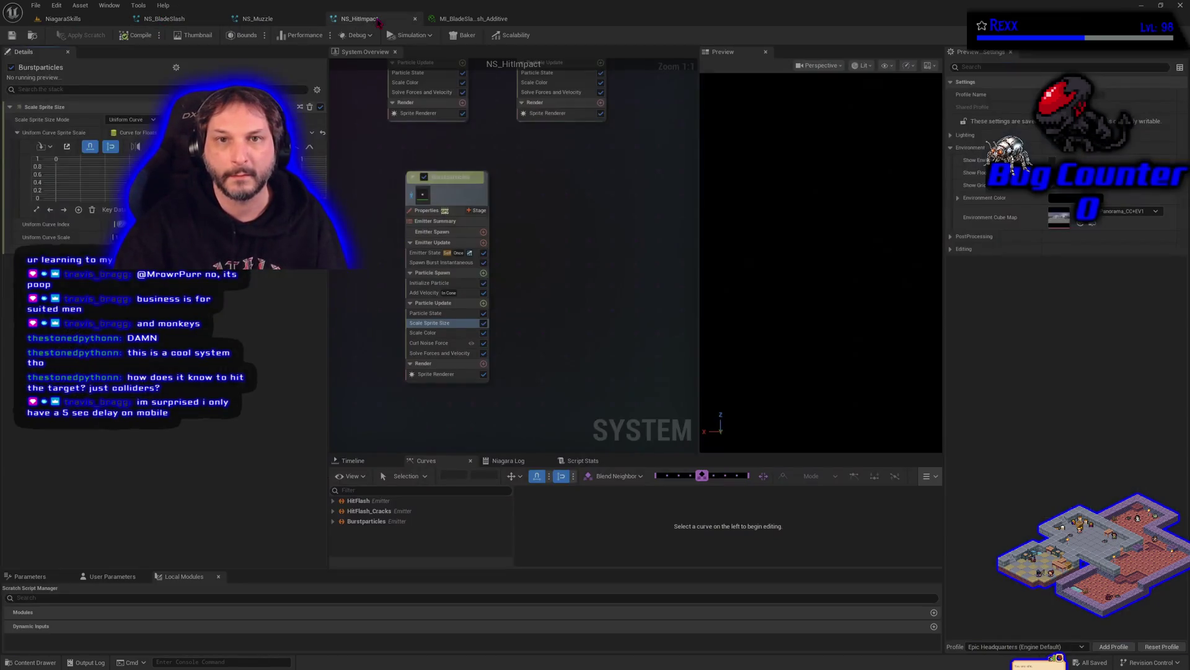
{"action": "left_click", "coordinate": [434, 343]}
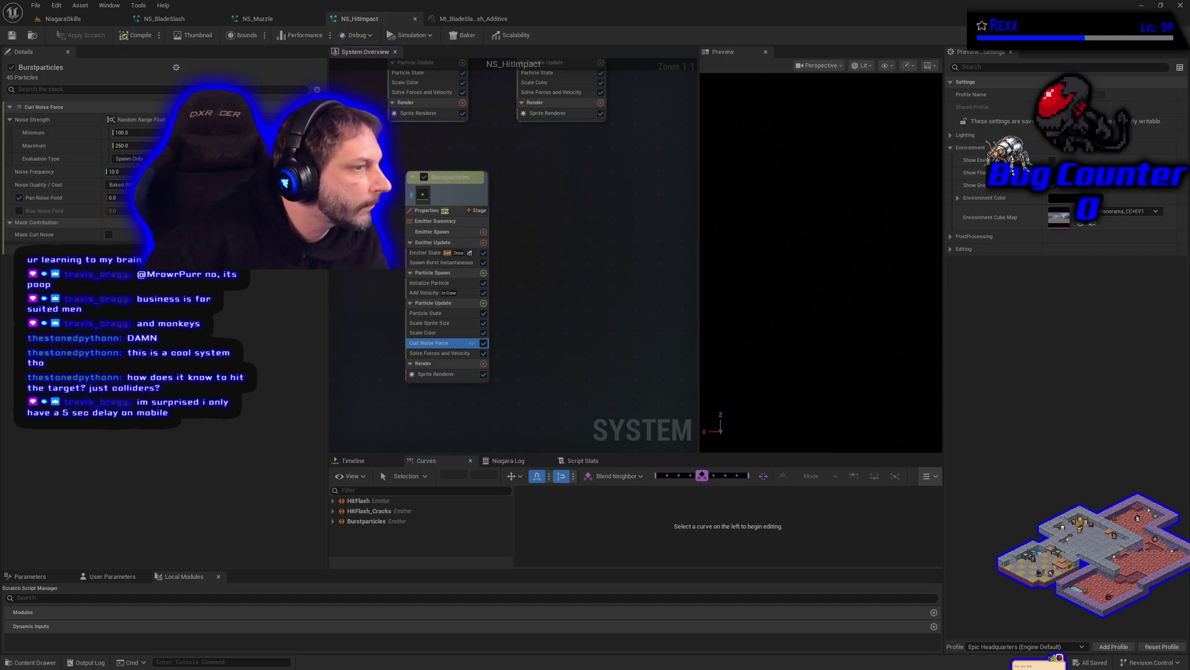
{"action": "left_click", "coordinate": [428, 293]}
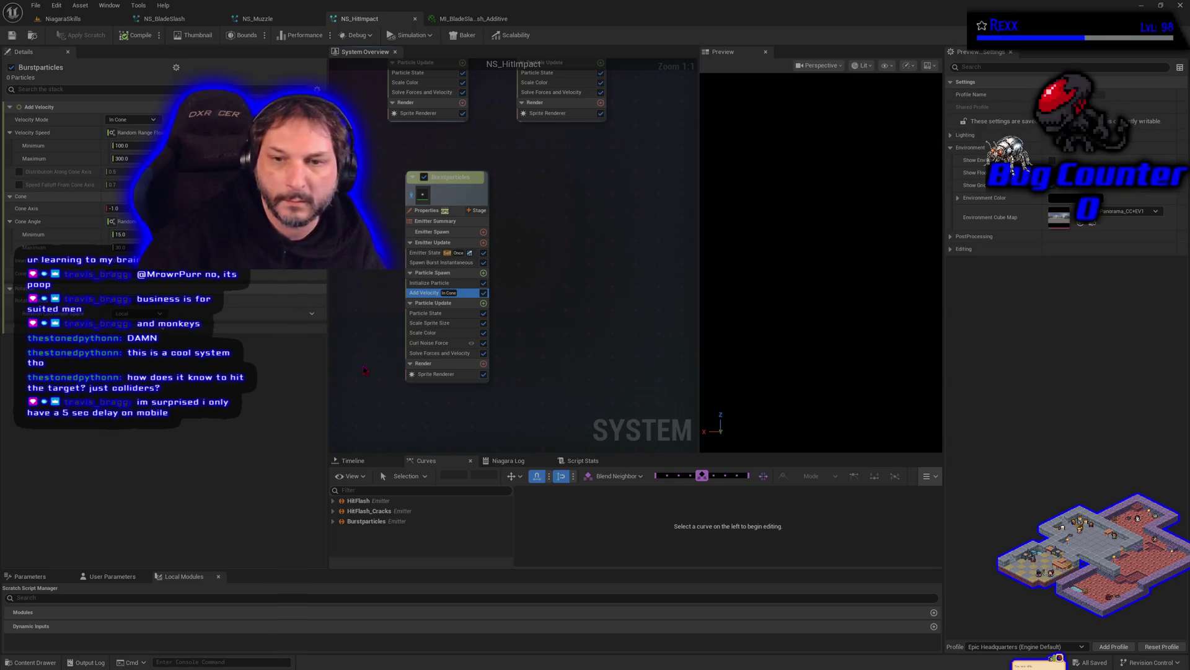
{"action": "left_click", "coordinate": [431, 284]}
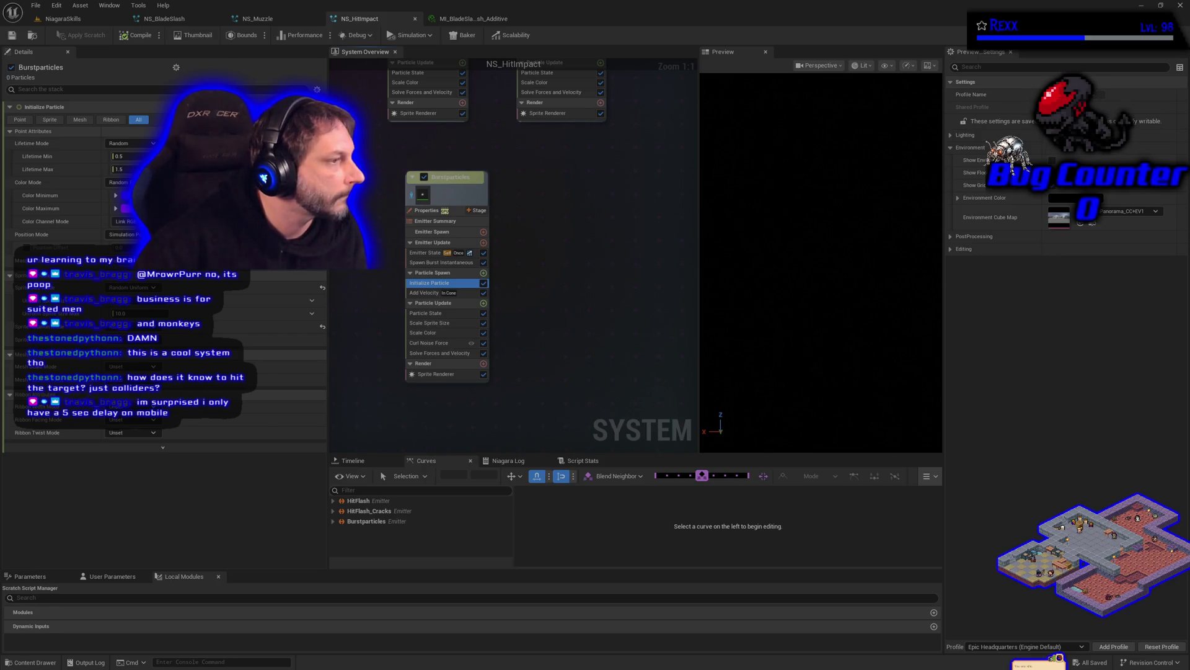
{"action": "left_click", "coordinate": [164, 19]}
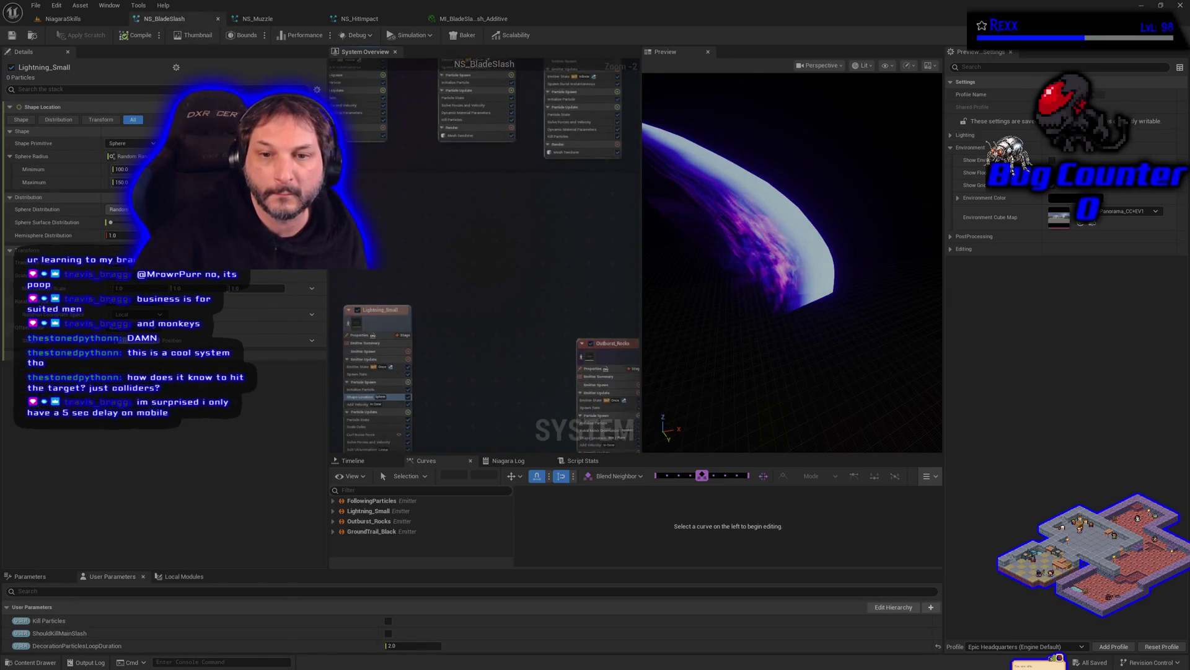
Copy Lightning_Small from NS_BladeSlash and paste it beside Burstparticles in NS_HitImpact.
{"action": "left_click", "coordinate": [433, 290]}
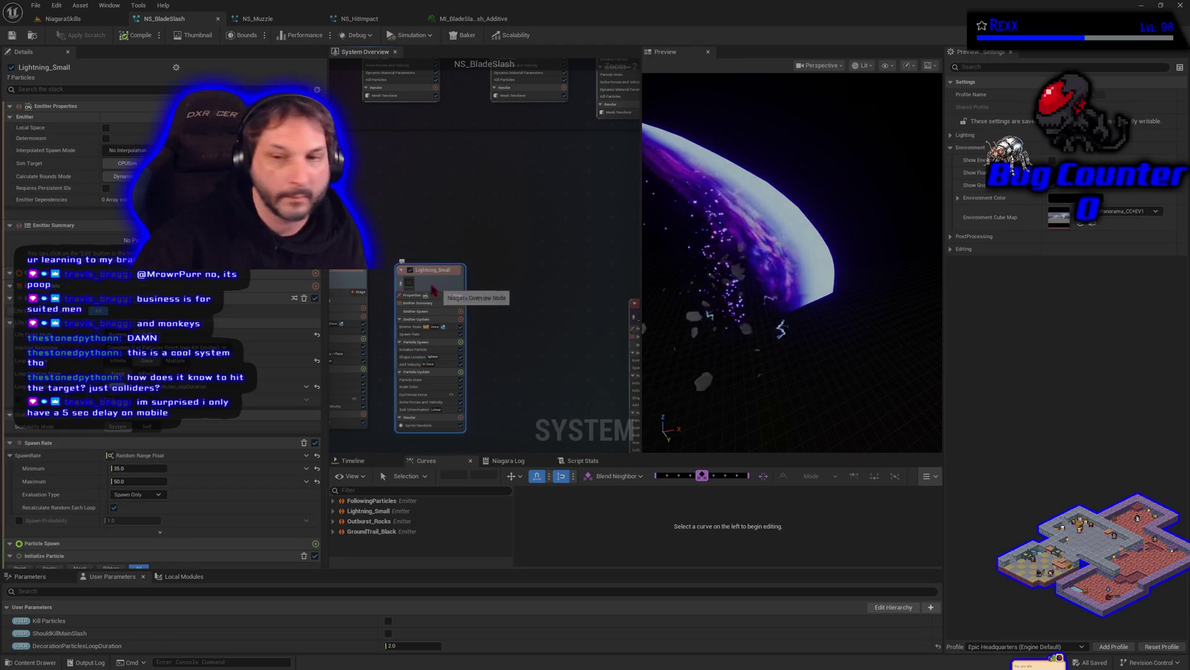
{"action": "right_click", "coordinate": [433, 290]}
{"action": "key", "text": "Escape"}
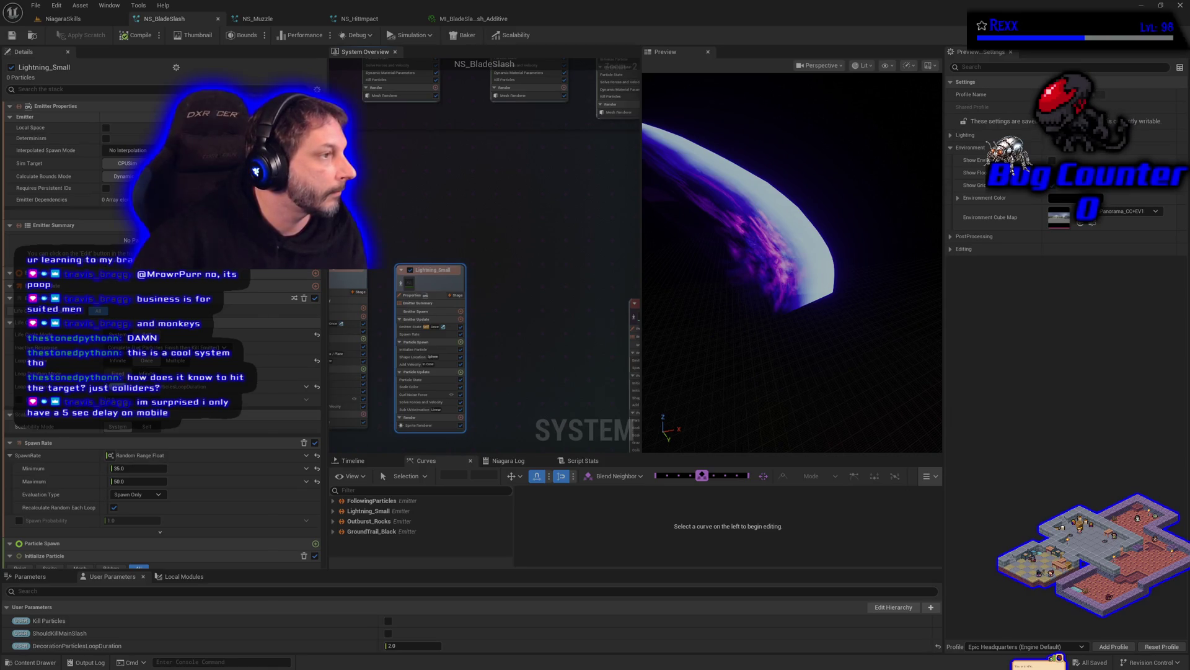
{"action": "left_click", "coordinate": [365, 18]}
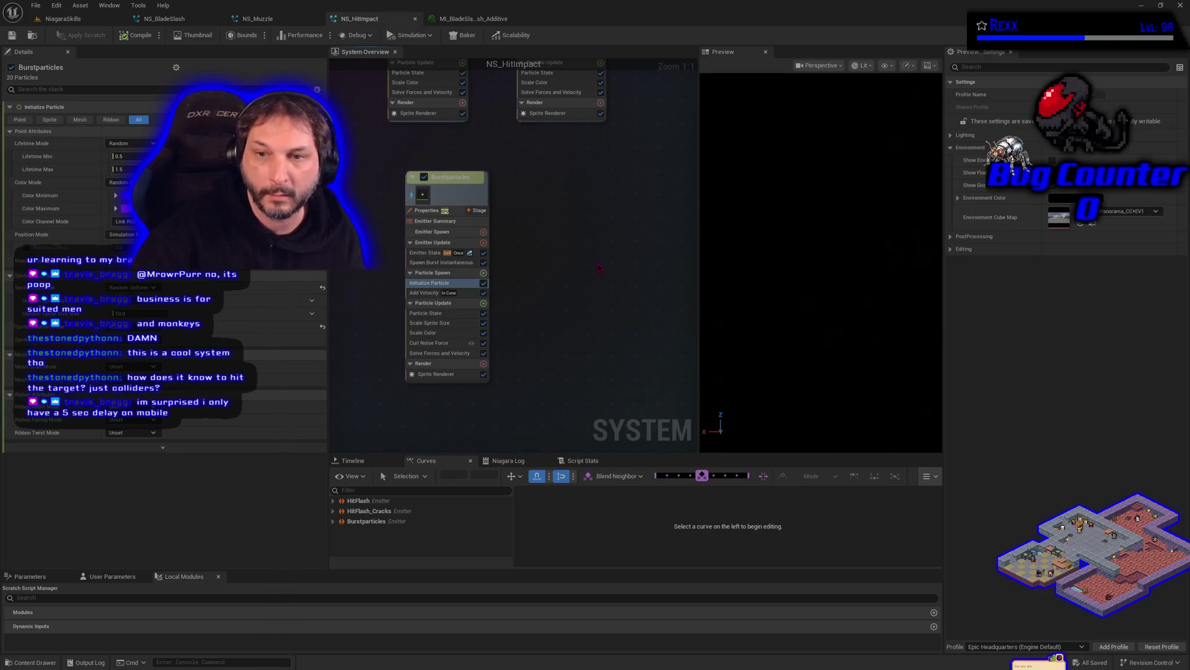
{"action": "key", "text": "ctrl+v"}
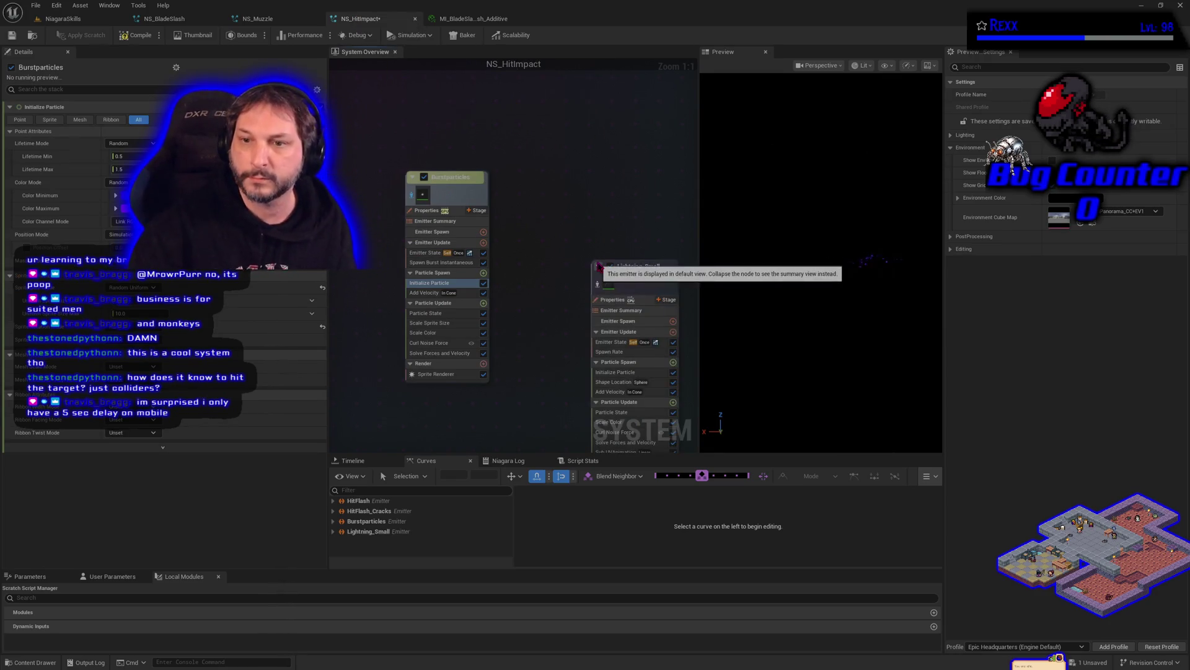
{"action": "mouse_move", "coordinate": [652, 285]}
{"action": "left_mouse_down"}
{"action": "mouse_move", "coordinate": [573, 212]}
{"action": "mouse_move", "coordinate": [584, 195]}
{"action": "left_mouse_up"}
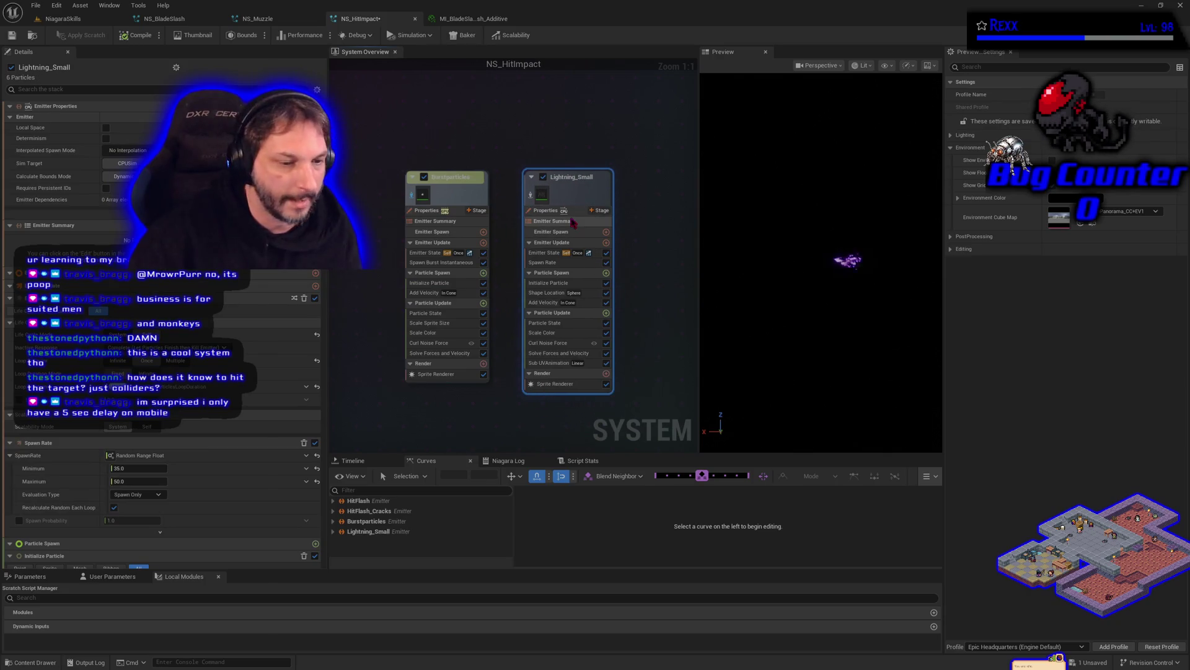
Save NS_HitImpact and go back to the NiagaraSkills level.
{"action": "left_click", "coordinate": [10, 37]}
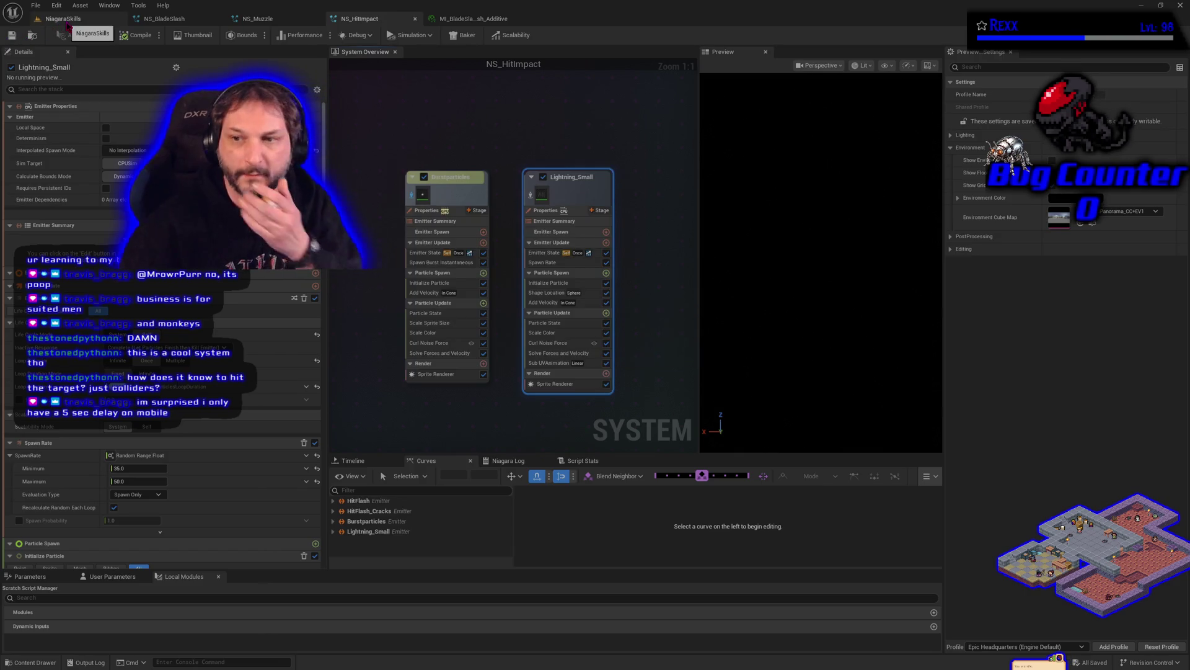
{"action": "left_click", "coordinate": [67, 23]}
{"action": "scroll", "coordinate": [413, 327], "scroll_direction": "down", "scroll_amount": 10}
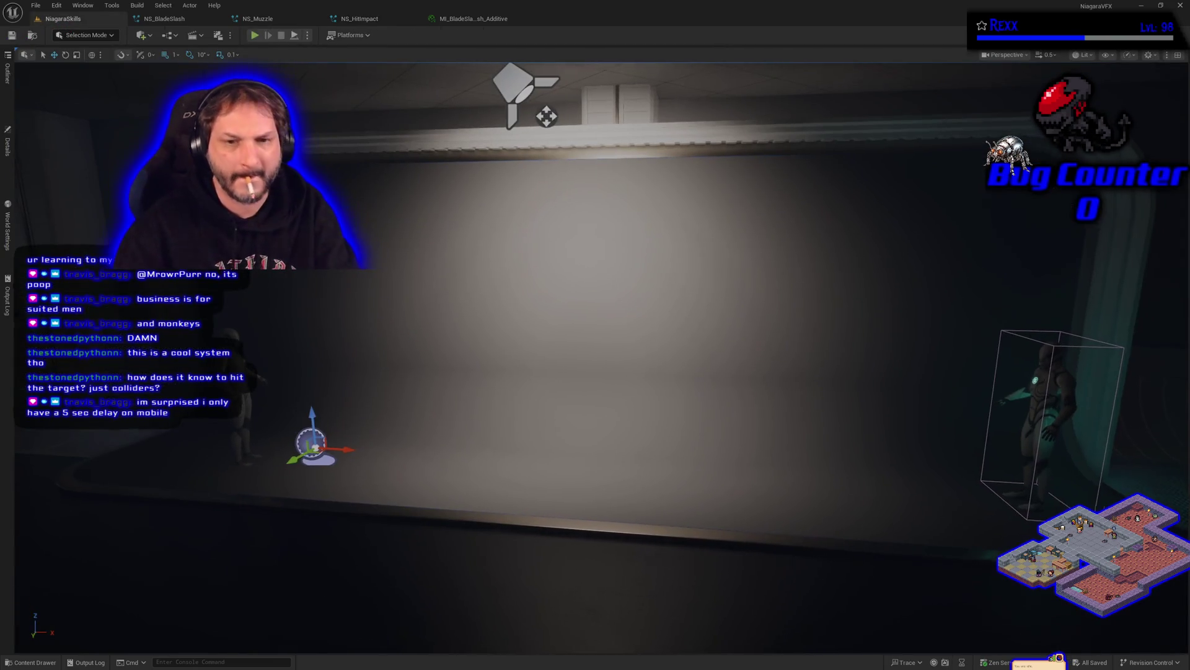
{"action": "scroll", "coordinate": [414, 327], "scroll_direction": "up", "scroll_amount": 5}
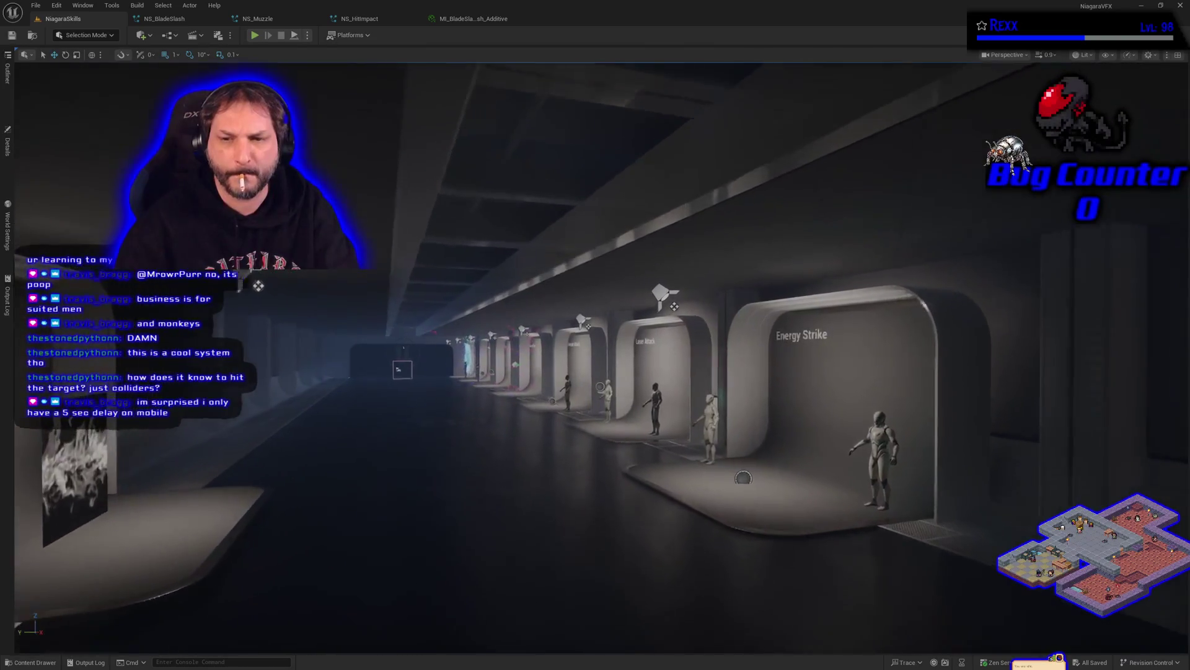
{"action": "scroll", "coordinate": [440, 329], "scroll_direction": "up", "scroll_amount": 8}
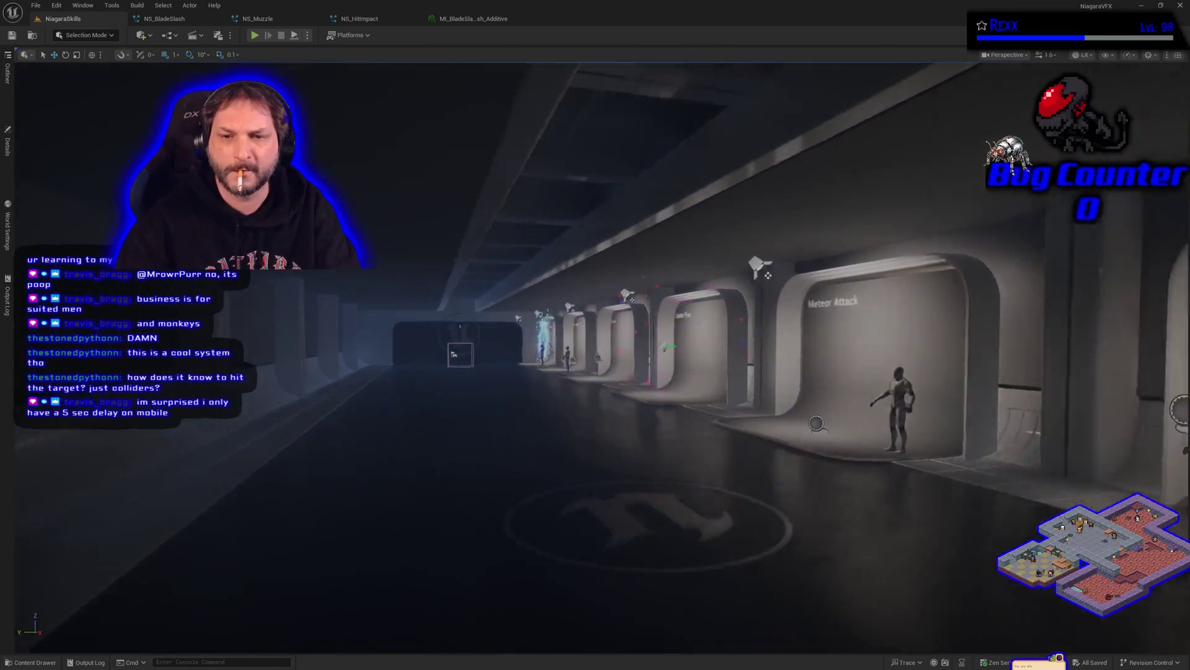
{"action": "scroll", "coordinate": [509, 191], "scroll_direction": "down", "scroll_amount": 10}
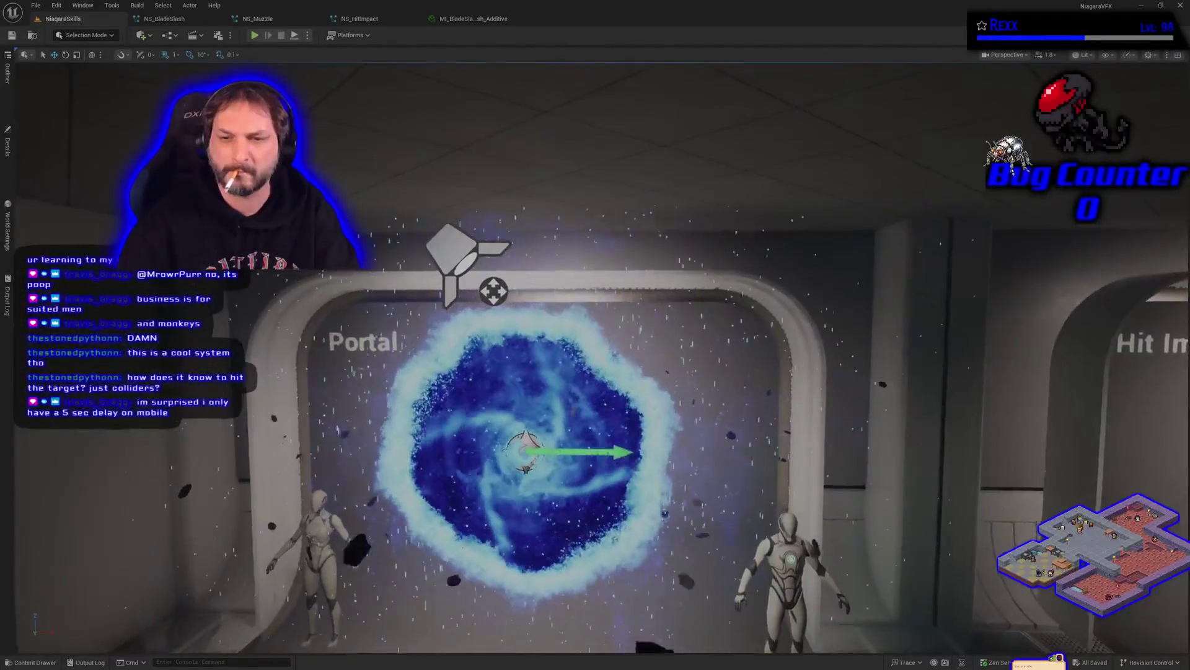
{"action": "scroll", "coordinate": [417, 325], "scroll_direction": "down", "scroll_amount": 3}
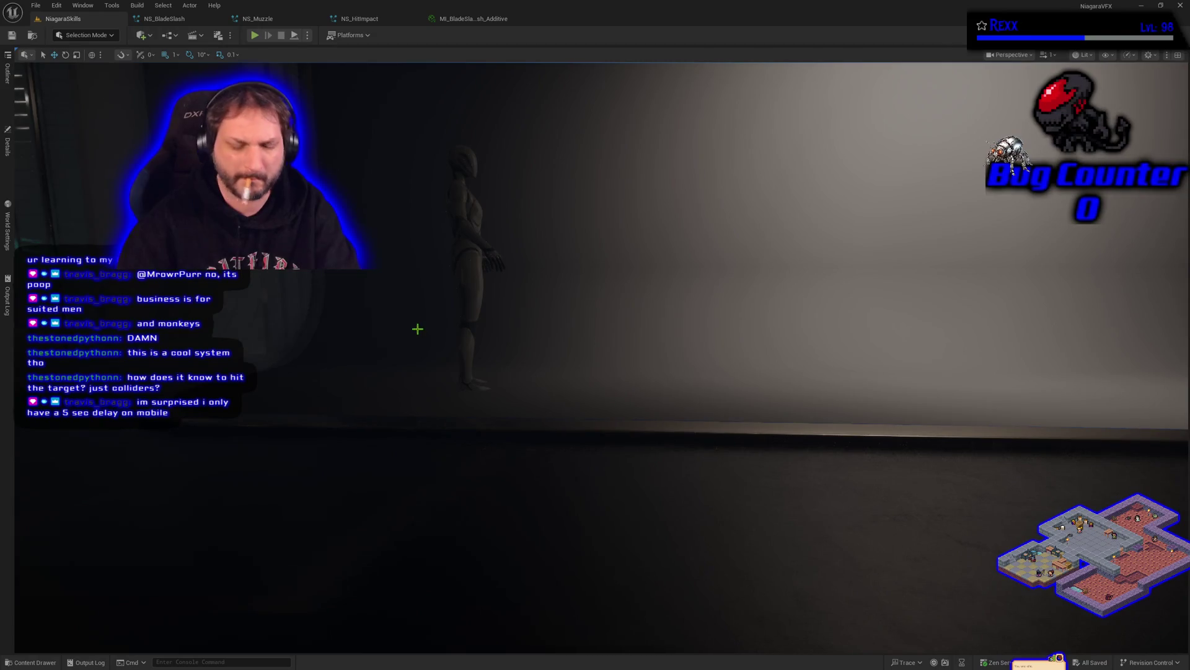
{"action": "scroll", "coordinate": [419, 335], "scroll_direction": "up", "scroll_amount": 5}
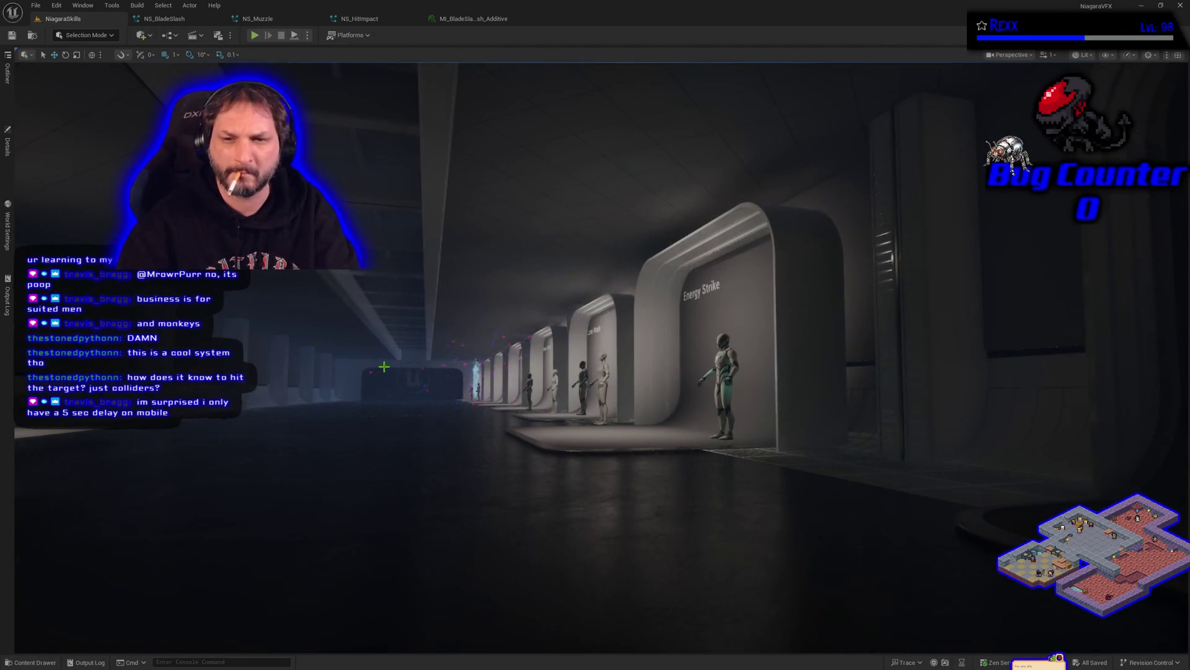
{"action": "scroll", "coordinate": [383, 367], "scroll_direction": "up", "scroll_amount": 5}
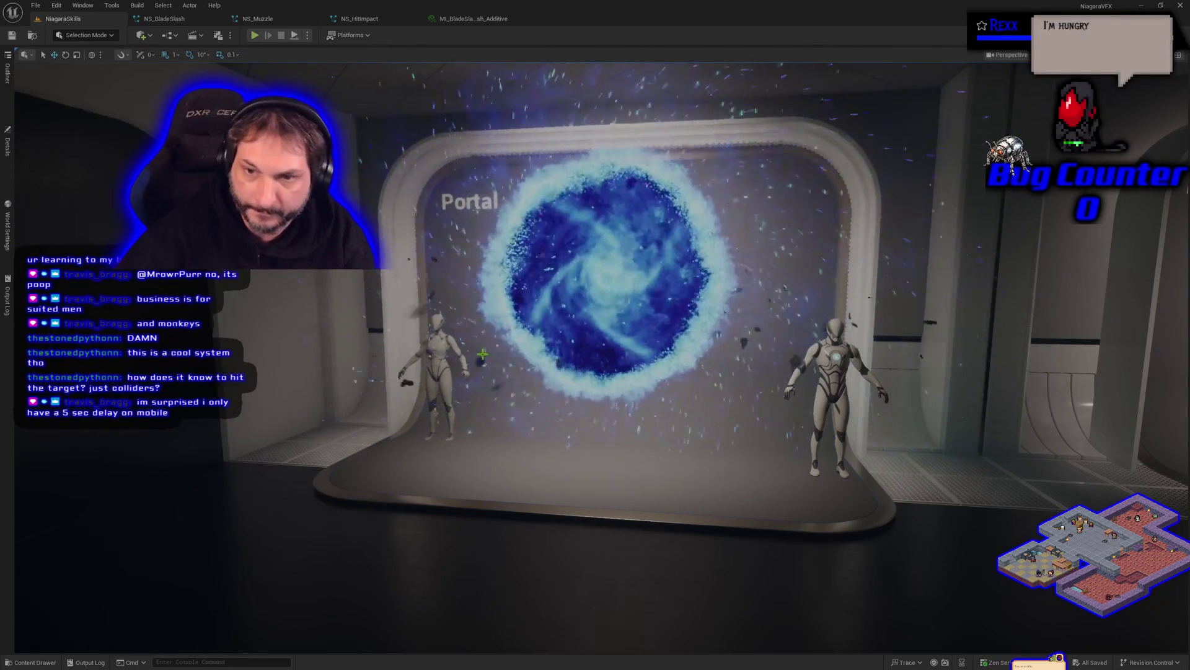
{"action": "key", "text": "alt+p"}
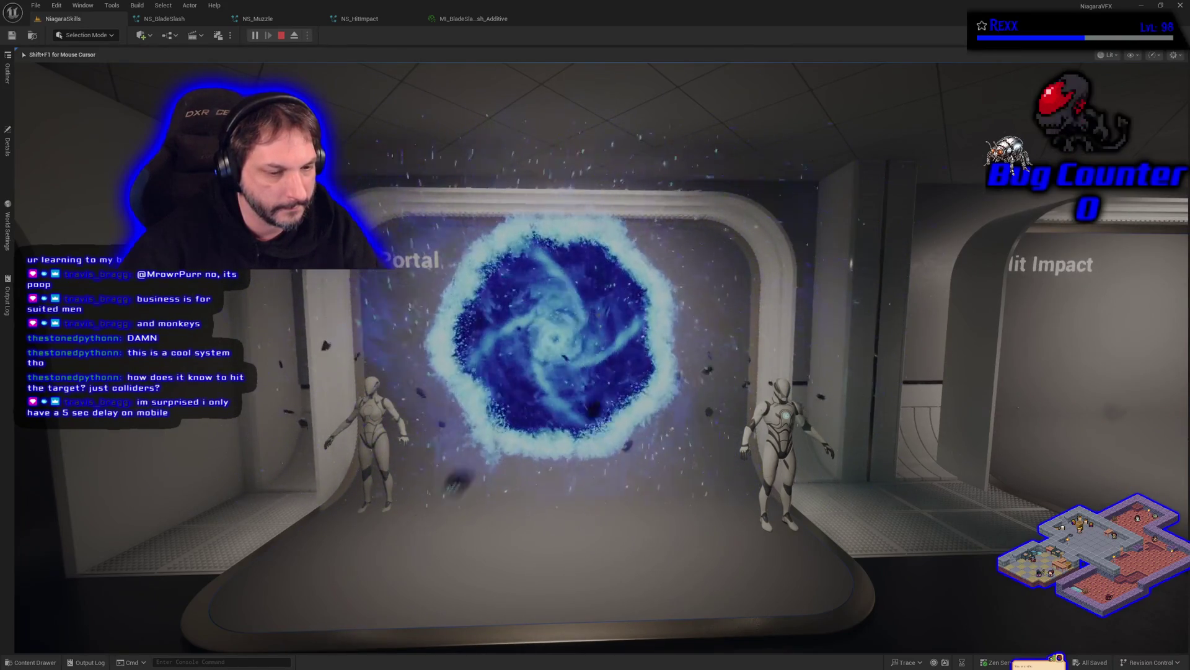
Walk past the Hit Impact, Butterflies and Meteor Attack stations, then stop and reopen NS_HitImpact.
{"action": "key", "text": "Right"}
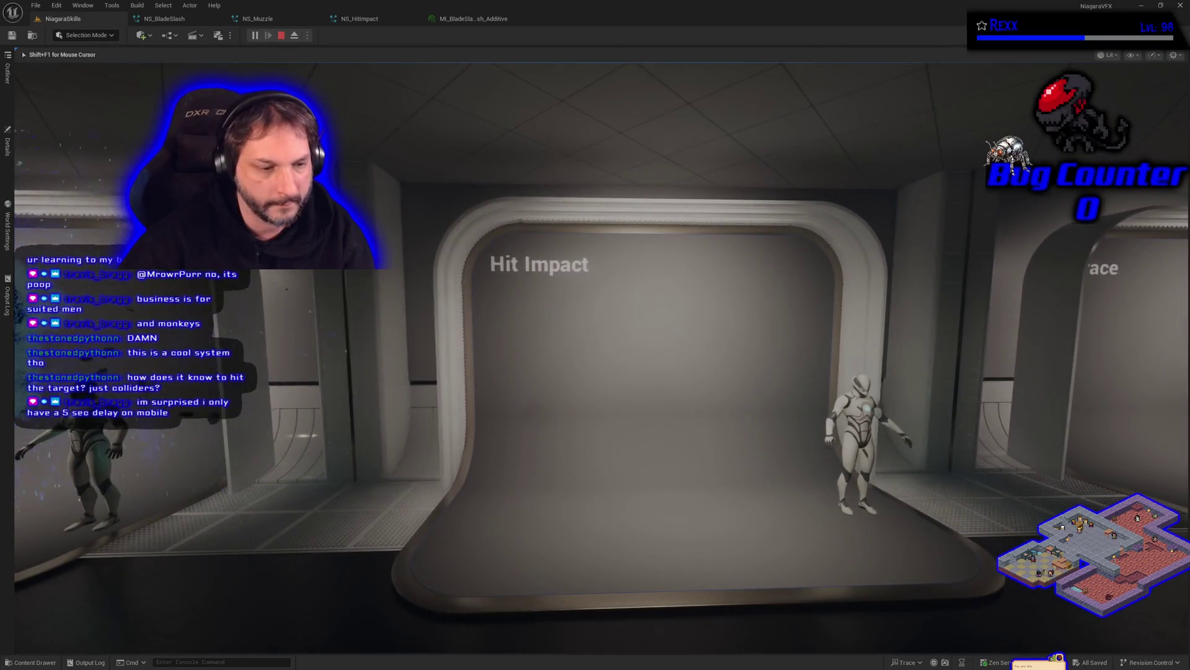
{"action": "key", "text": "w"}
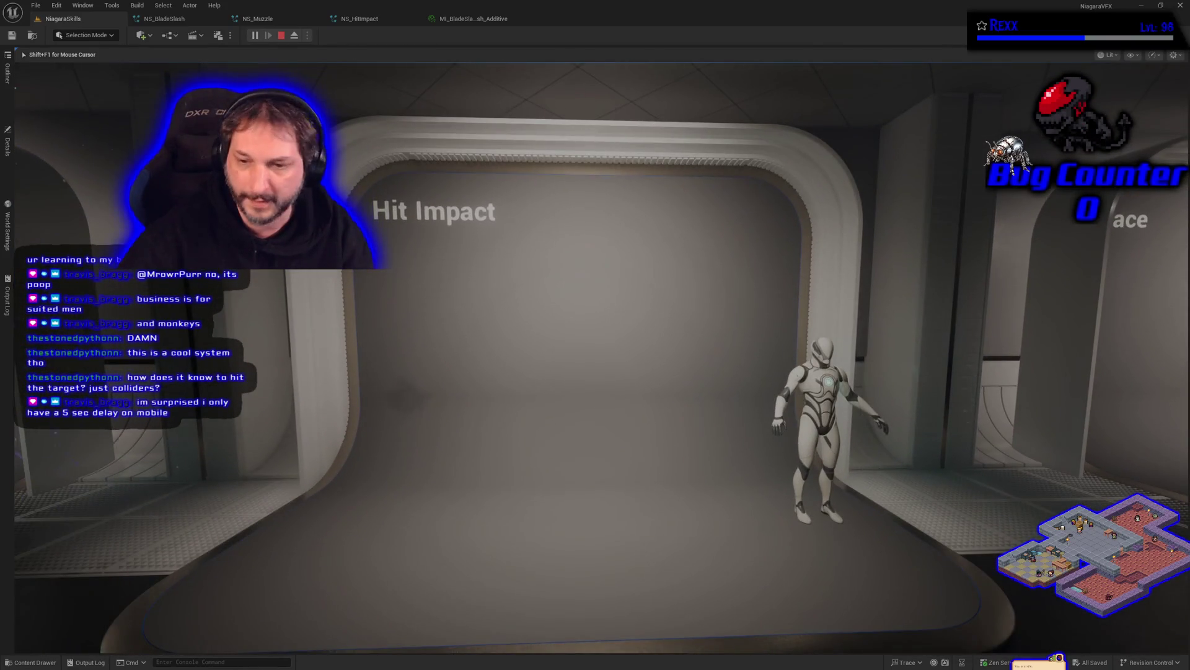
{"action": "key", "text": "s"}
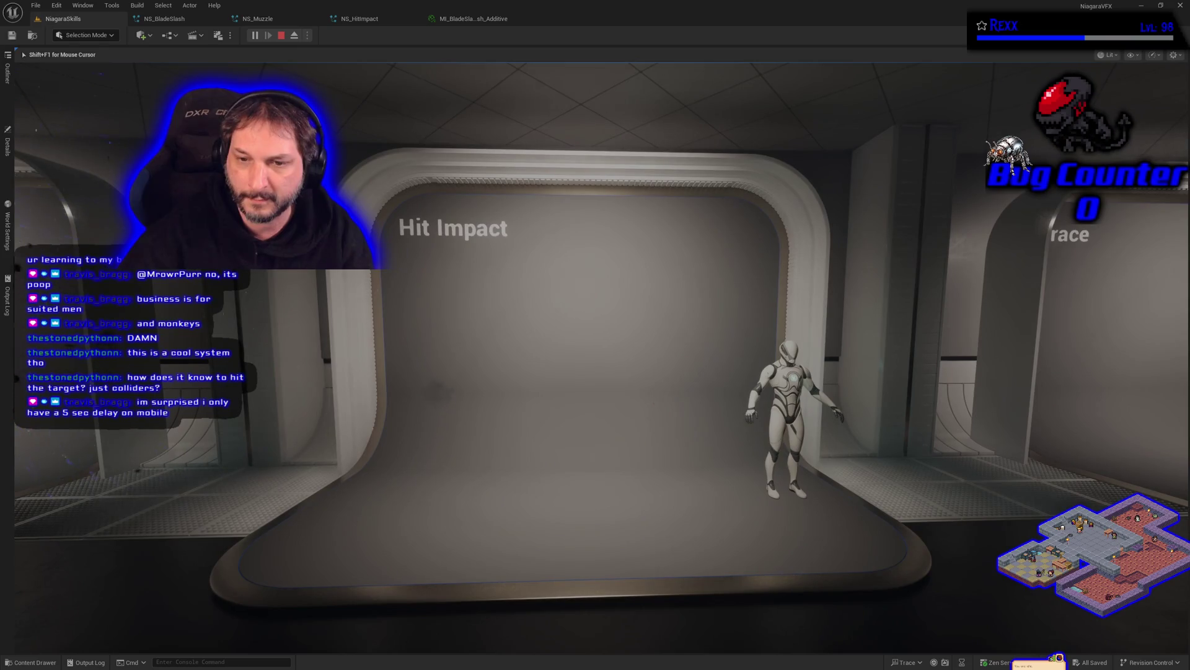
{"action": "key", "text": "Right"}
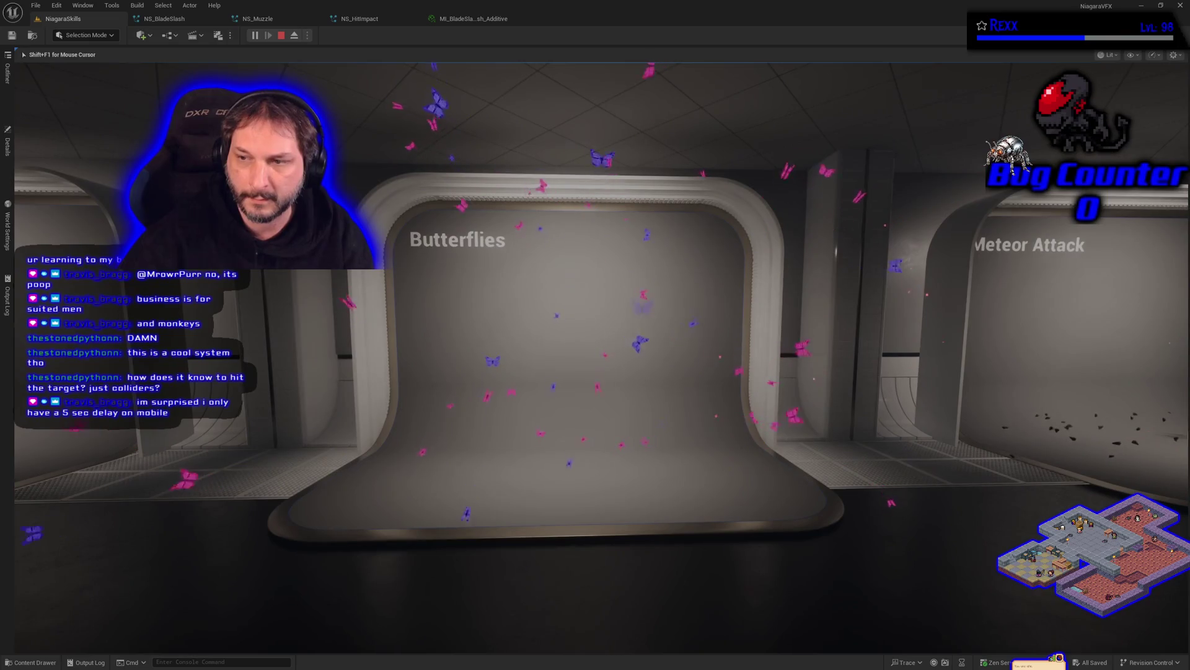
{"action": "key", "text": "Right"}
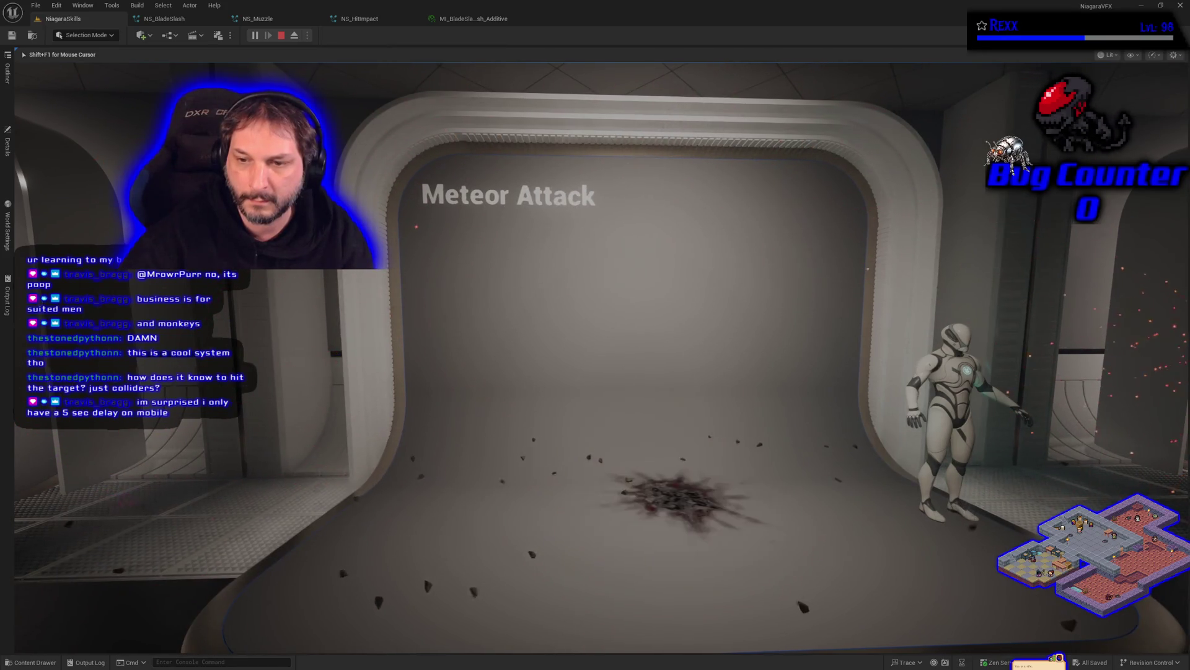
{"action": "key", "text": "Right"}
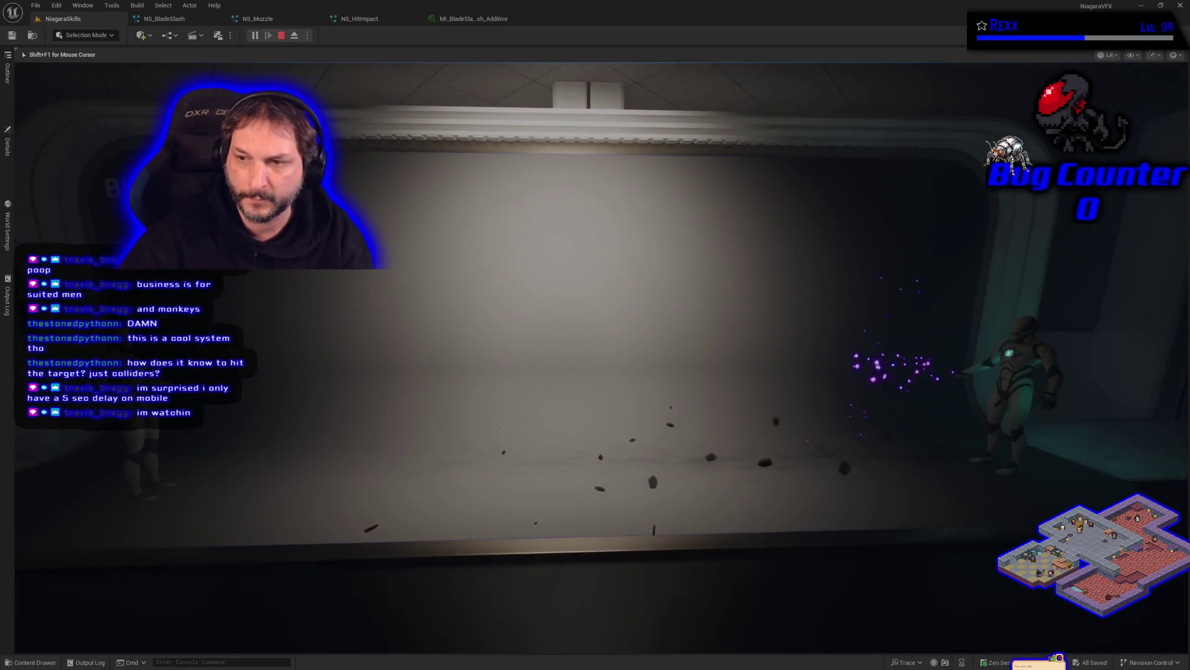
{"action": "key", "text": "Escape"}
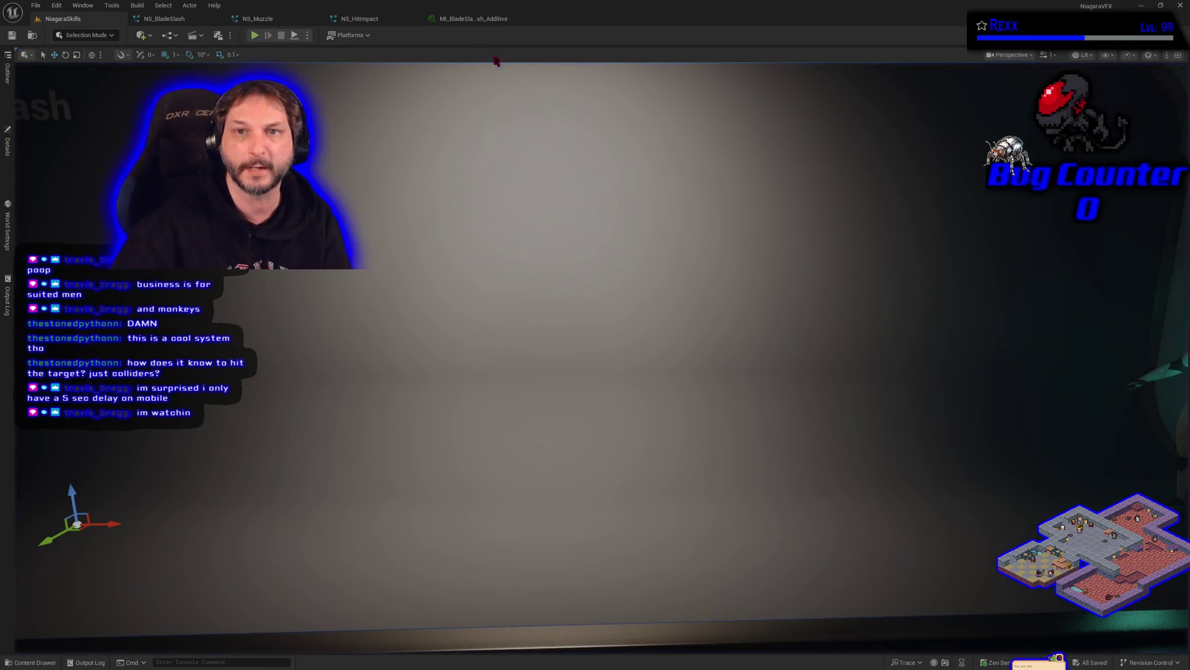
{"action": "left_click", "coordinate": [364, 19]}
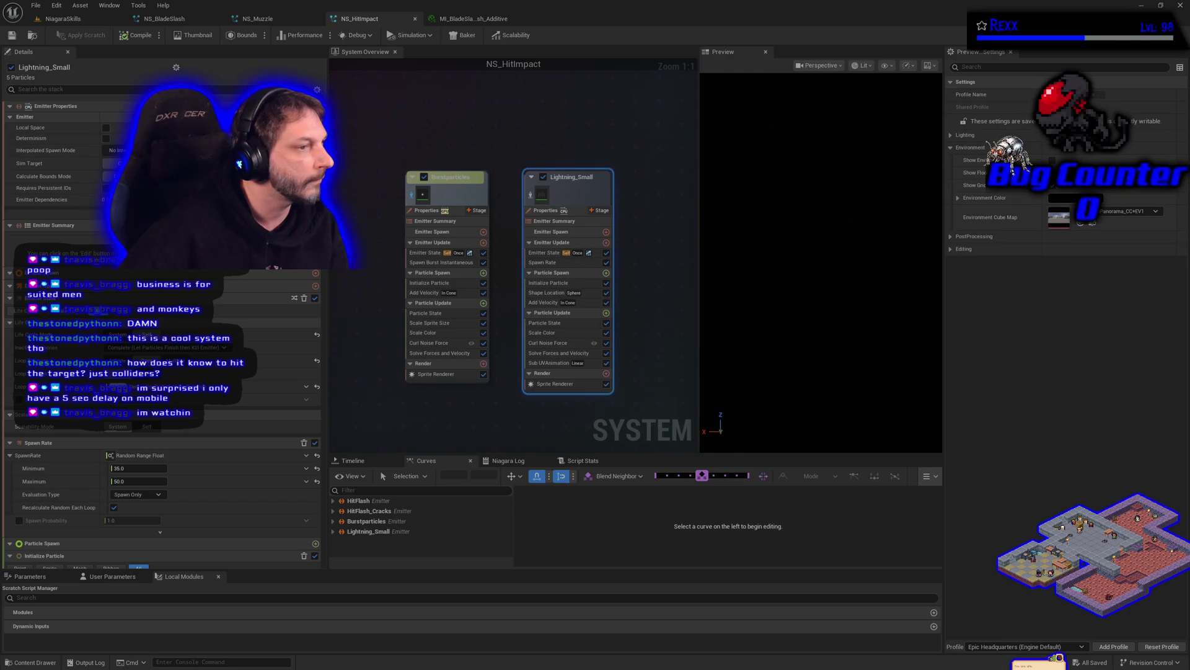
Replace Lightning_Small's Spawn Rate module with Spawn Burst Instantaneous.
{"action": "left_click", "coordinate": [544, 253]}
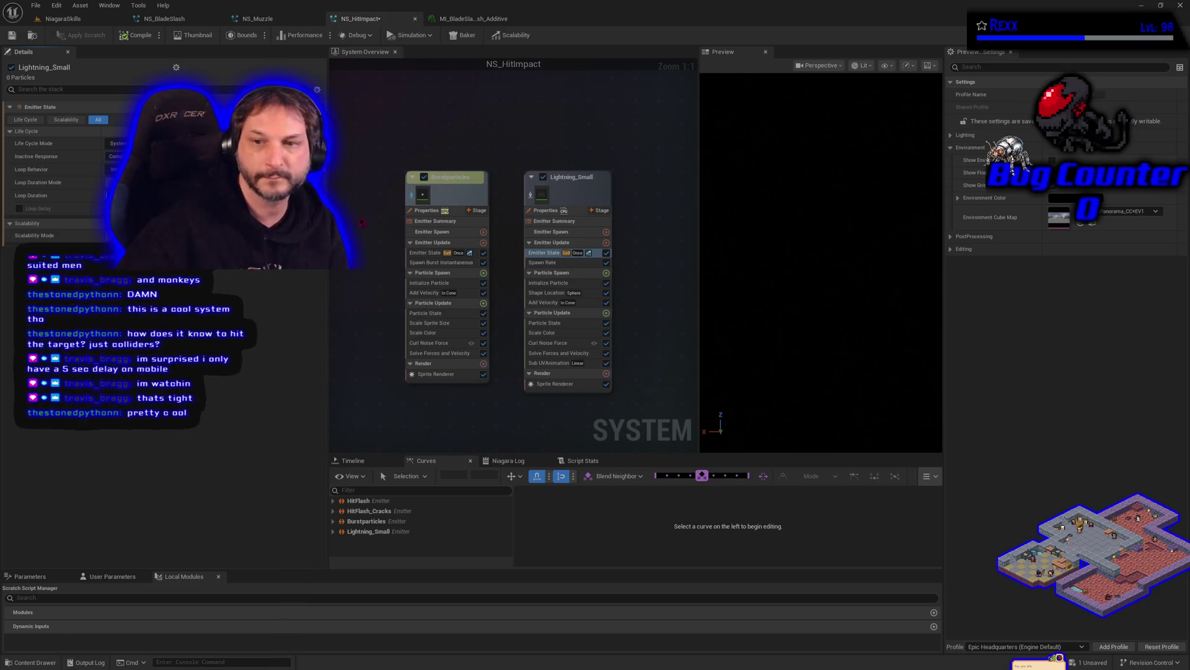
{"action": "left_click", "coordinate": [562, 264]}
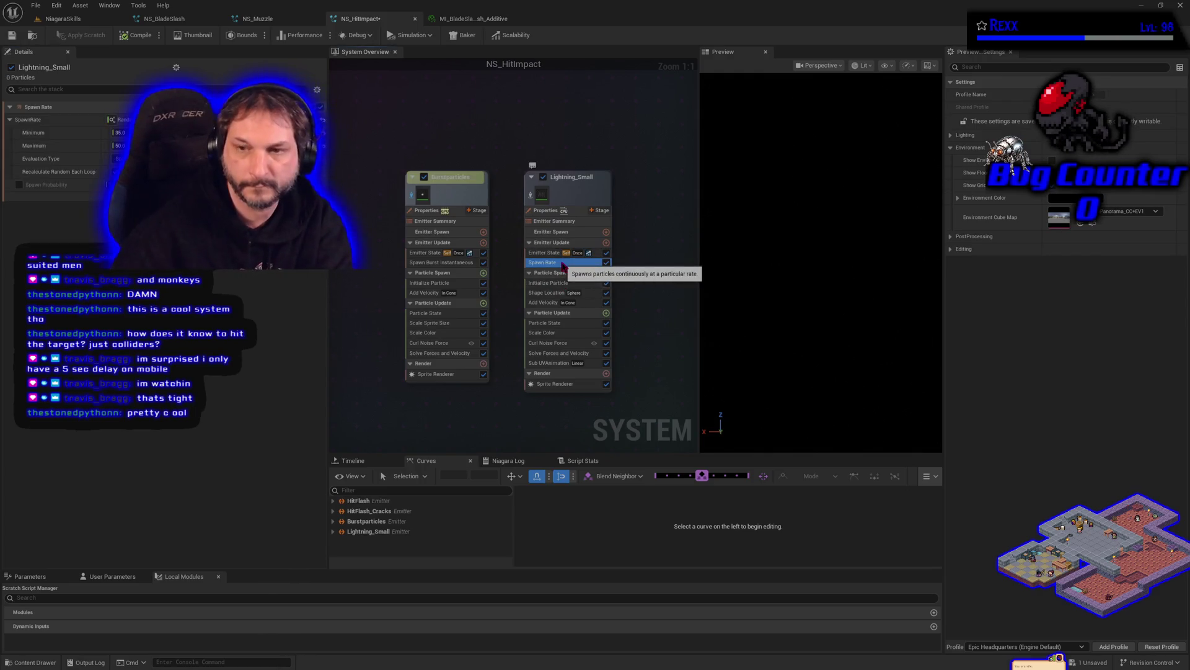
{"action": "key", "text": "Delete"}
{"action": "left_click", "coordinate": [606, 263]}
{"action": "key", "text": "Escape"}
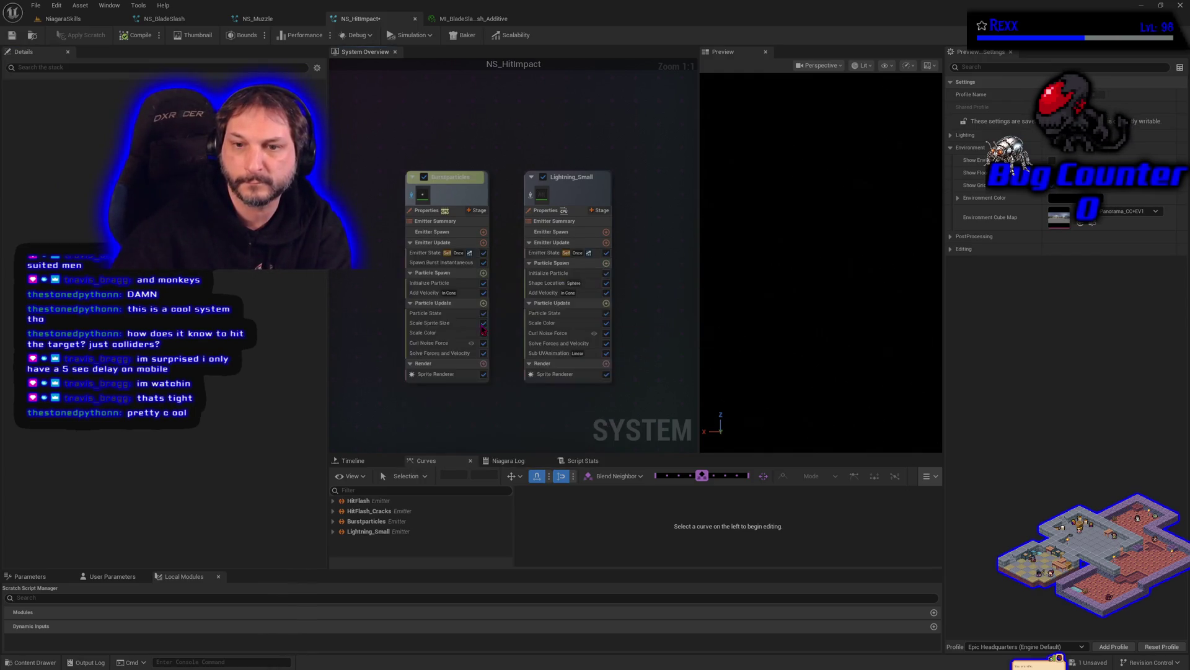
{"action": "key", "text": "ctrl+v"}
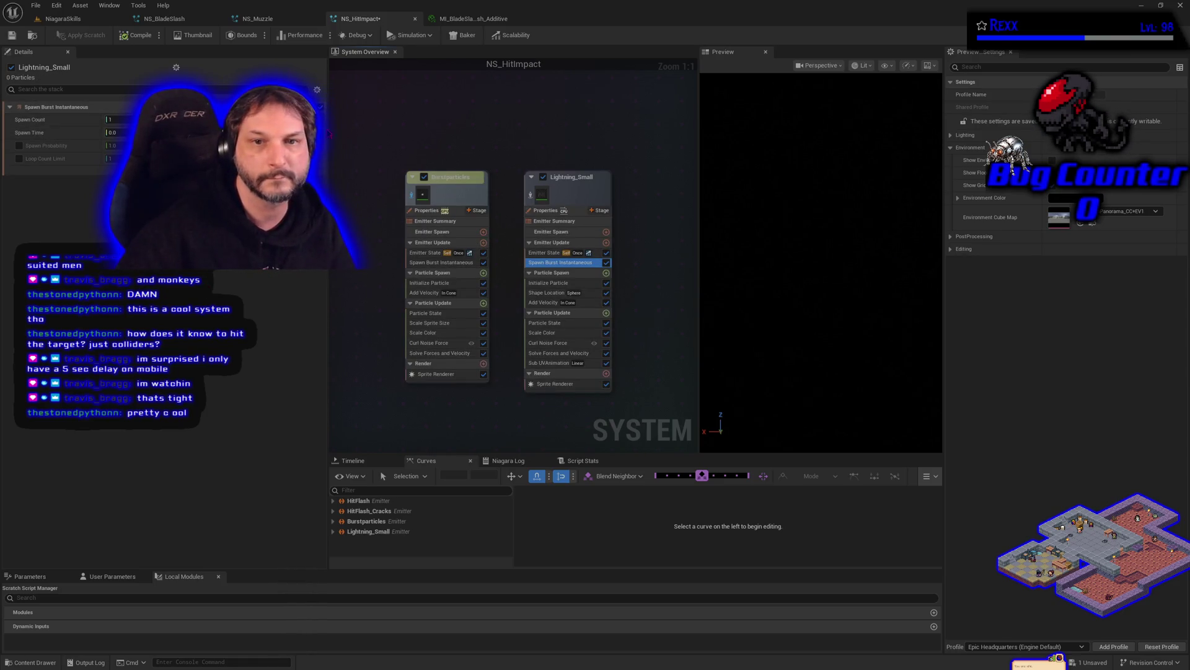
Set the burst Spawn Count to a random range of 35 to 55 and save.
{"action": "left_click", "coordinate": [318, 120]}
{"action": "left_click", "coordinate": [186, 205]}
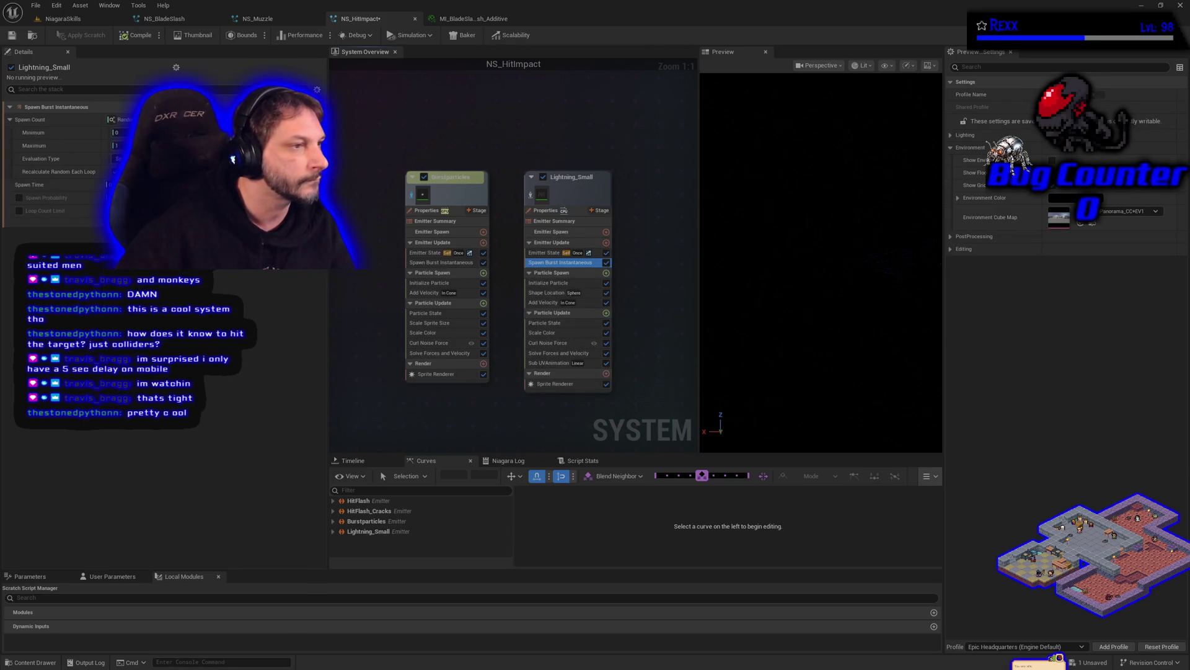
{"action": "left_click", "coordinate": [118, 132]}
{"action": "type", "text": "35"}
{"action": "key", "text": "Return"}
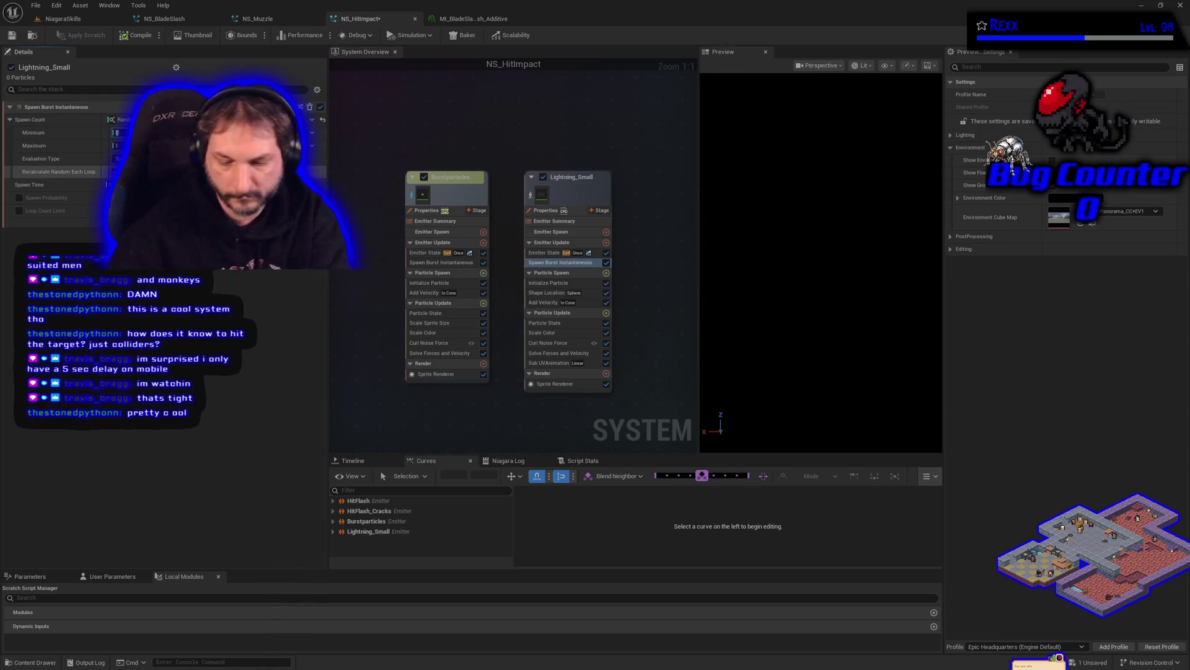
{"action": "left_click", "coordinate": [118, 145]}
{"action": "type", "text": "55"}
{"action": "key", "text": "Return"}
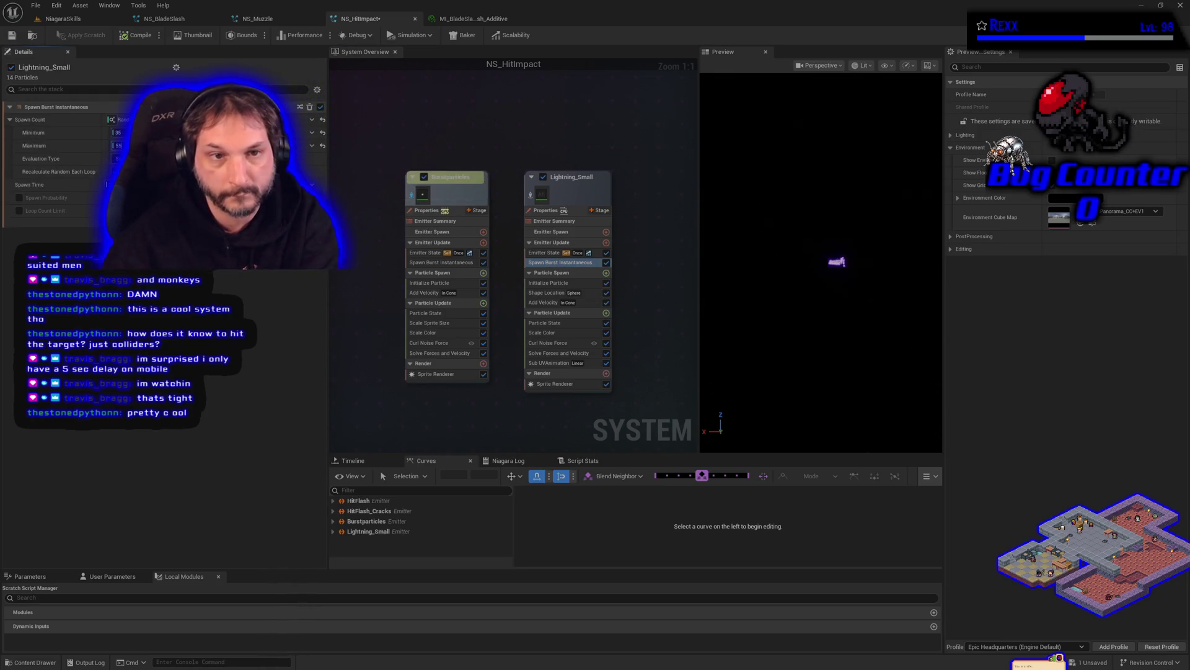
{"action": "left_click", "coordinate": [12, 35]}
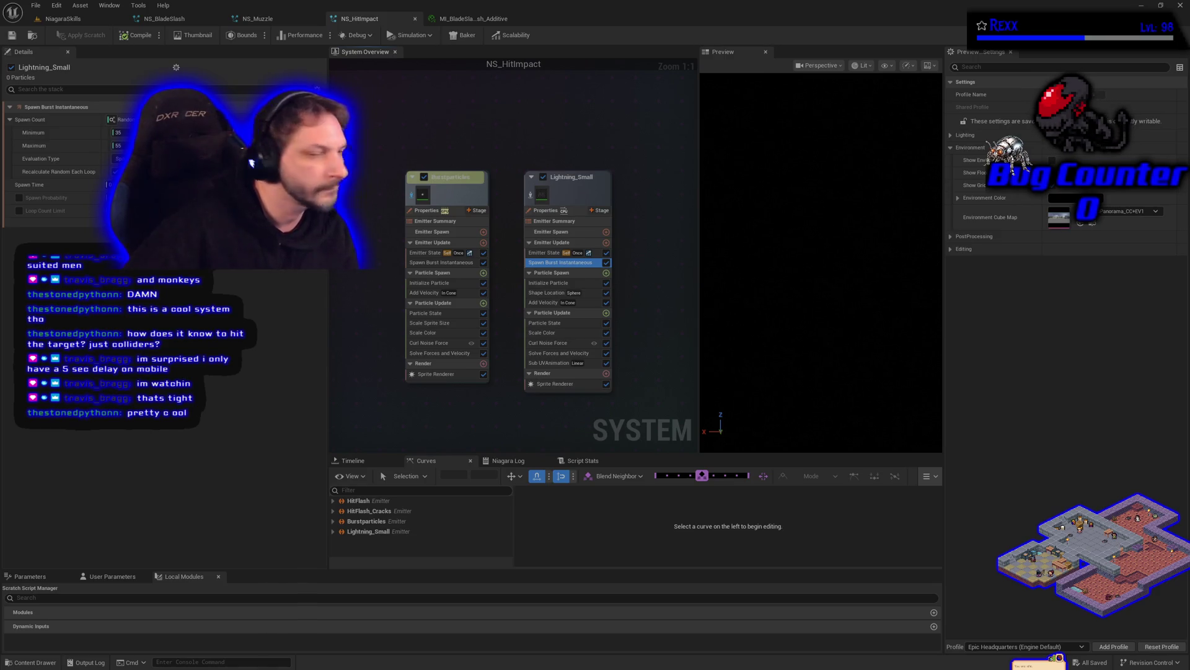
{"action": "right_click", "coordinate": [433, 293]}
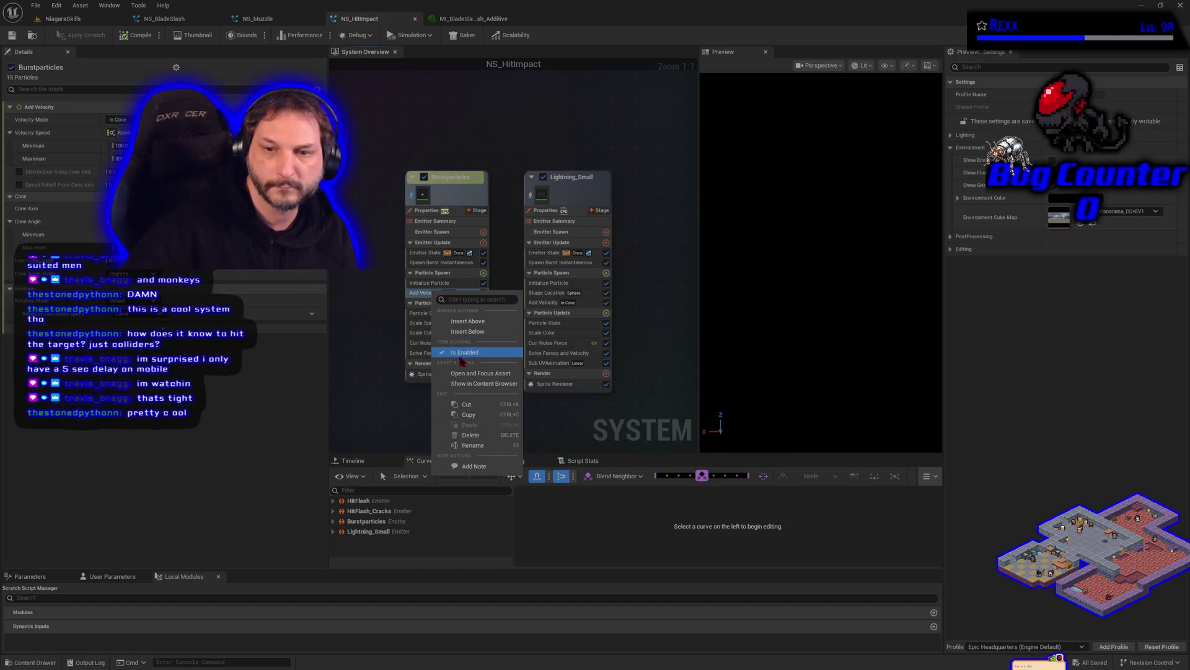
Copy Burstparticles' Add Velocity module into Lightning_Small's Particle Spawn stage.
{"action": "left_click", "coordinate": [476, 417]}
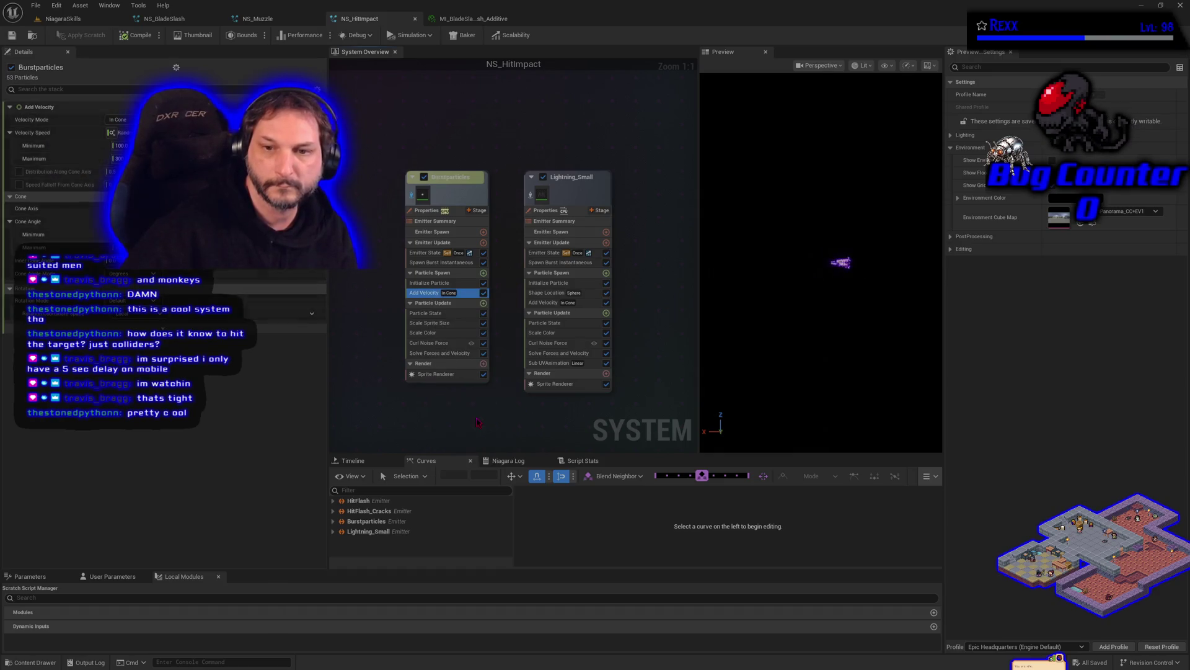
{"action": "right_click", "coordinate": [582, 275]}
{"action": "left_click", "coordinate": [609, 293]}
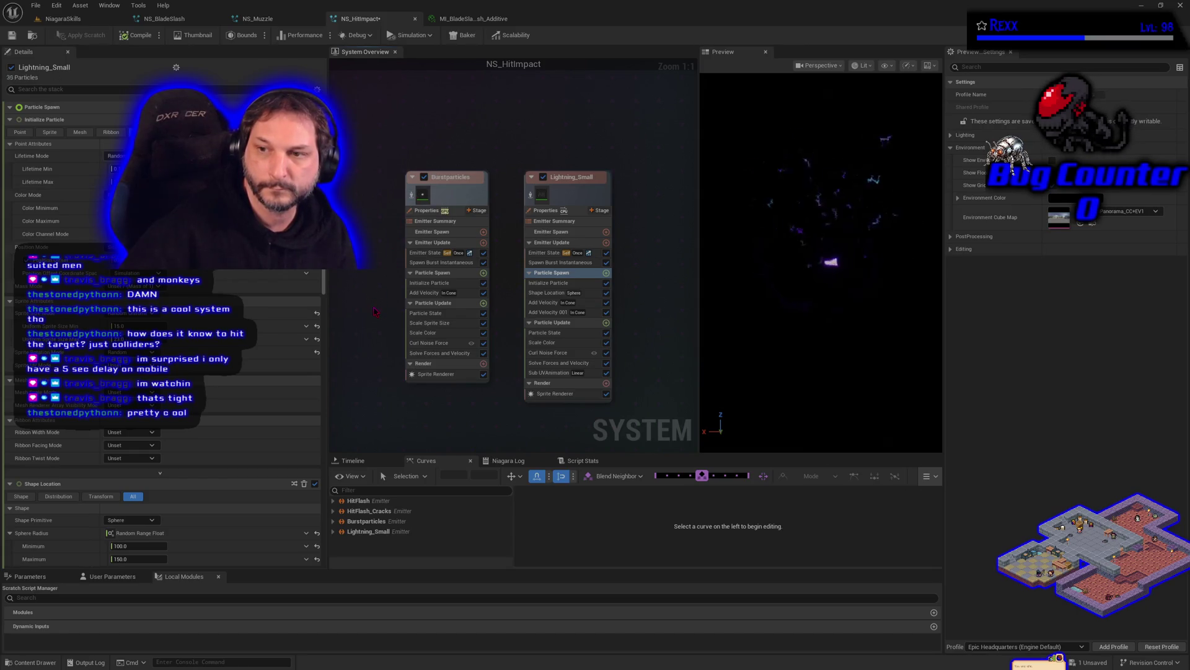
Isolate Lightning_Small in the preview and review its Initialize Particle settings.
{"action": "left_click", "coordinate": [530, 195]}
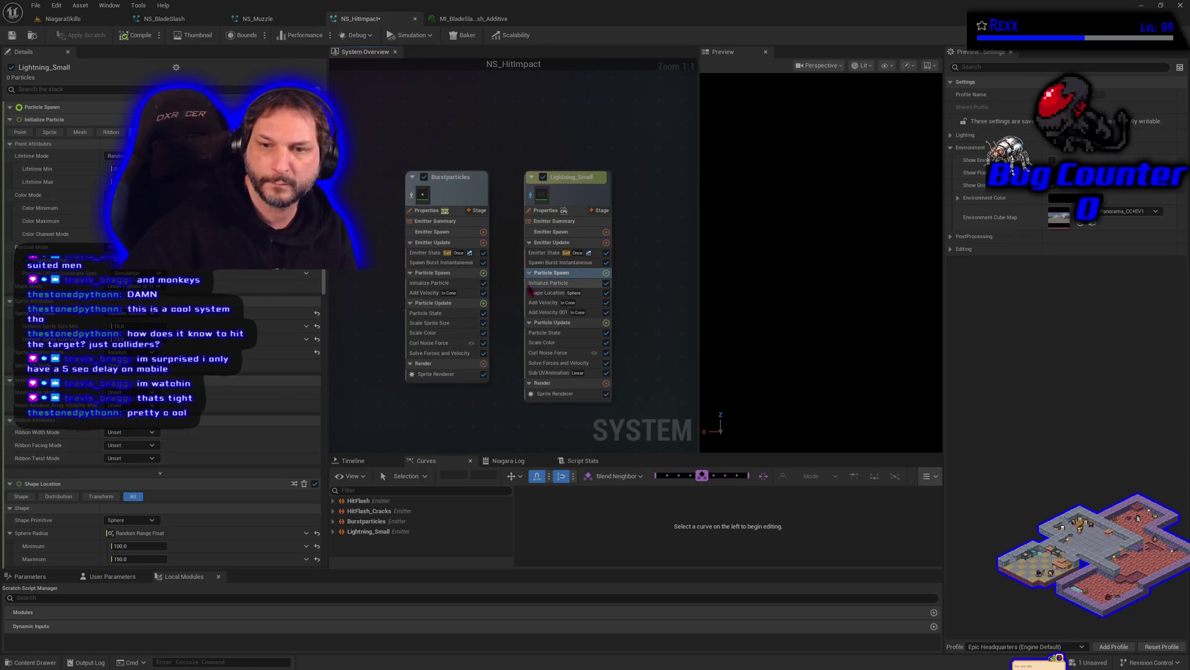
{"action": "left_click", "coordinate": [548, 283]}
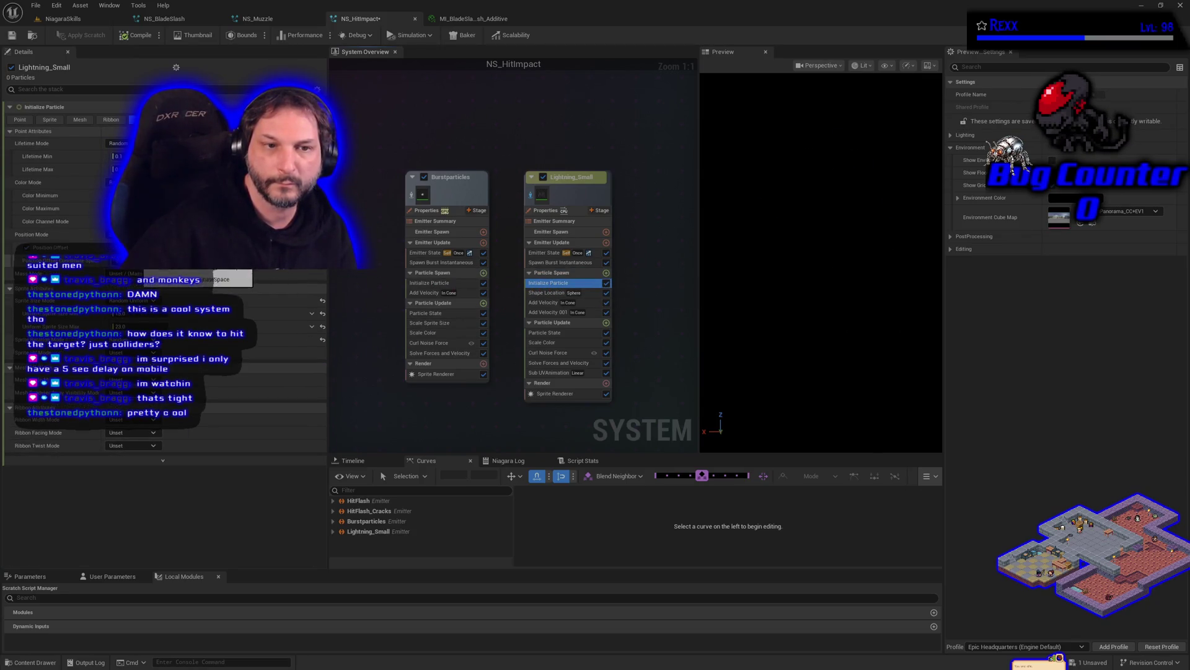
{"action": "left_click", "coordinate": [47, 248]}
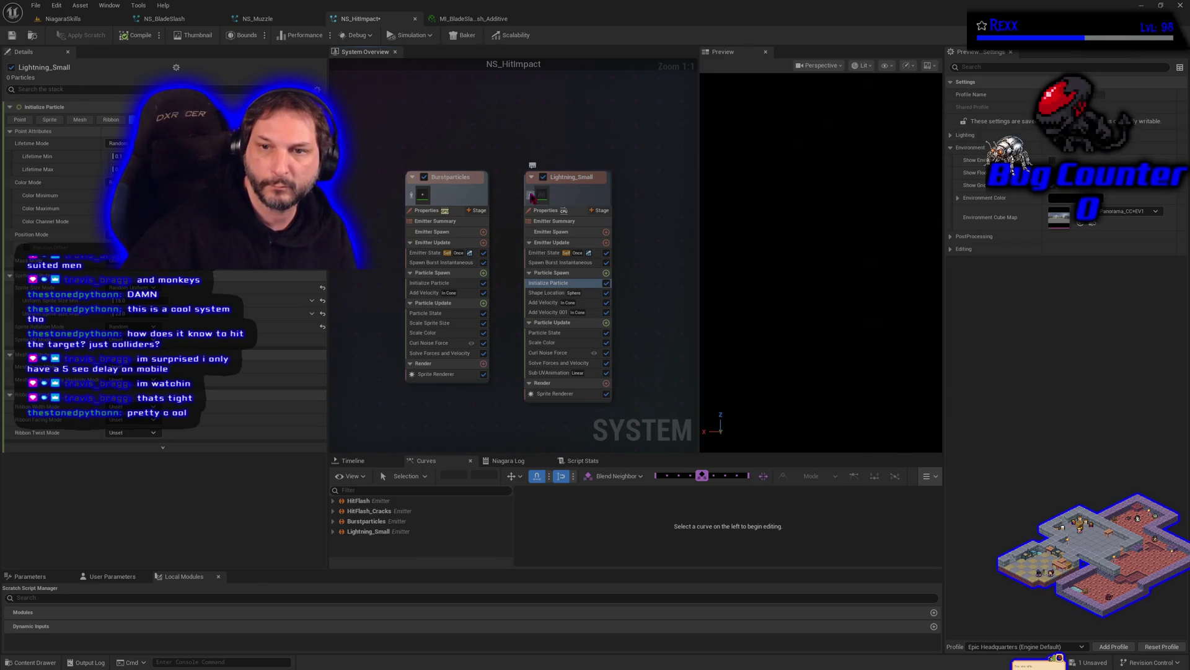
{"action": "left_click", "coordinate": [531, 197]}
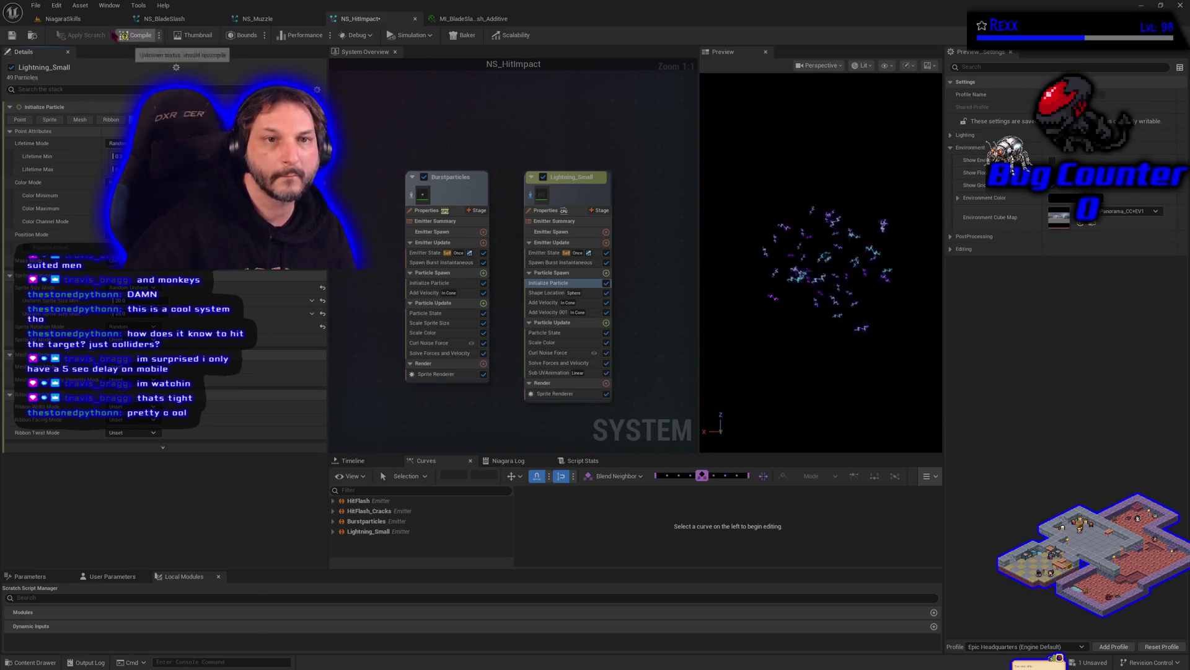
{"action": "left_click", "coordinate": [36, 5]}
{"action": "left_click", "coordinate": [62, 19]}
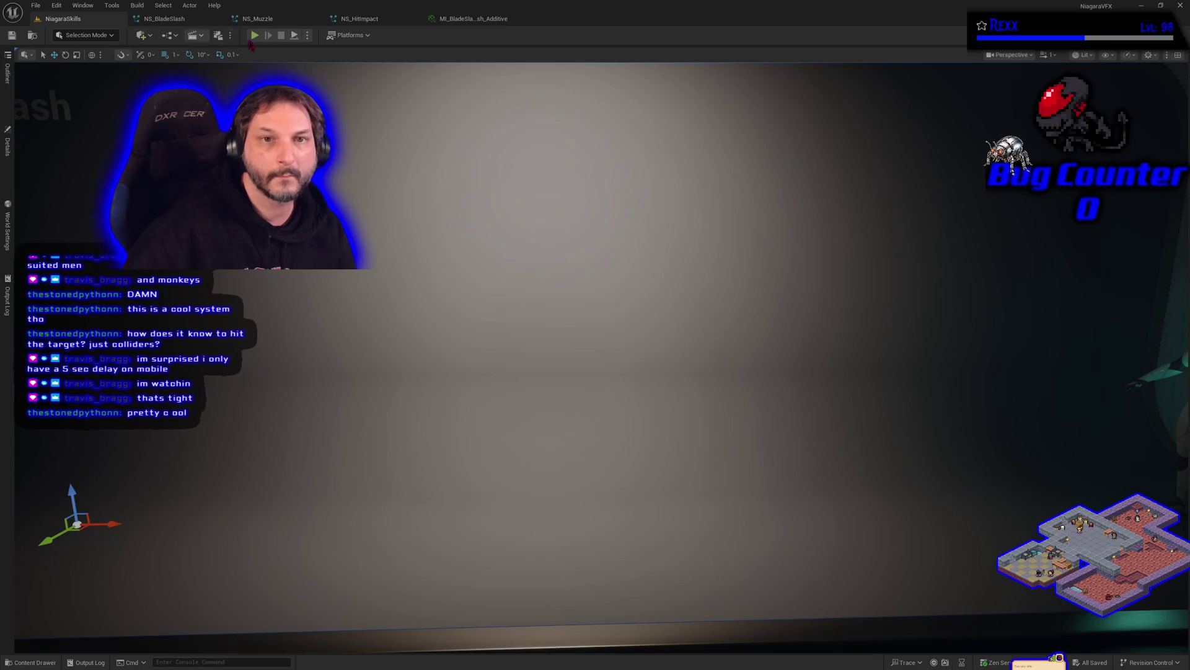
{"action": "left_click", "coordinate": [254, 36]}
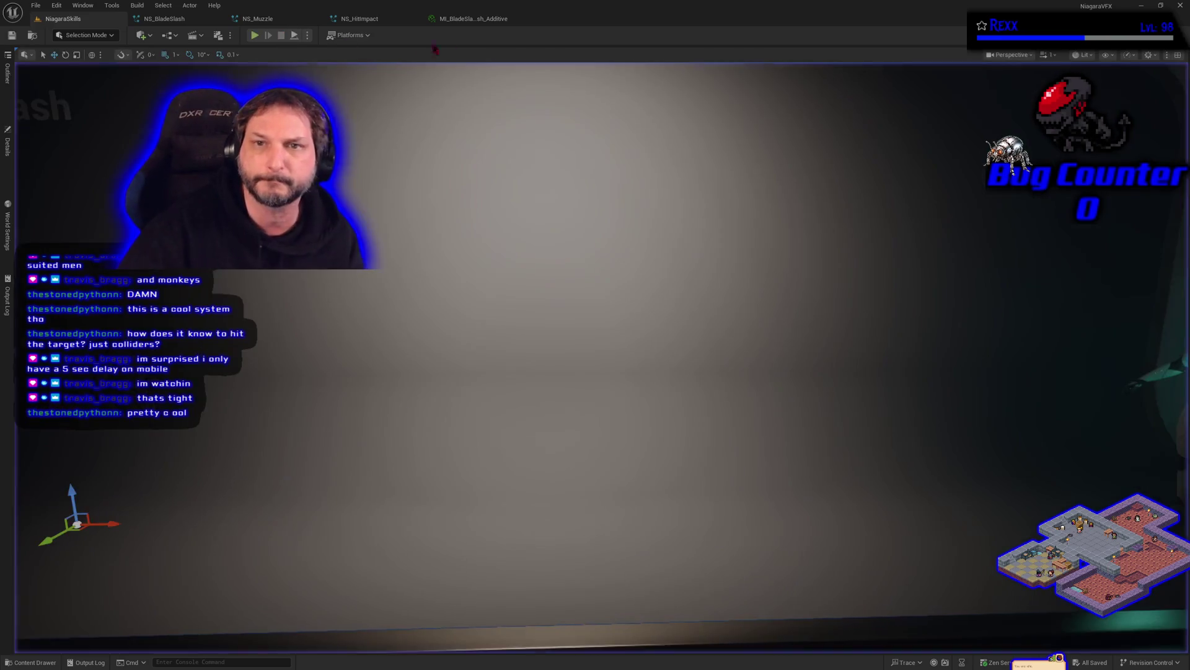
{"action": "key", "text": "Escape"}
{"action": "left_click", "coordinate": [356, 25]}
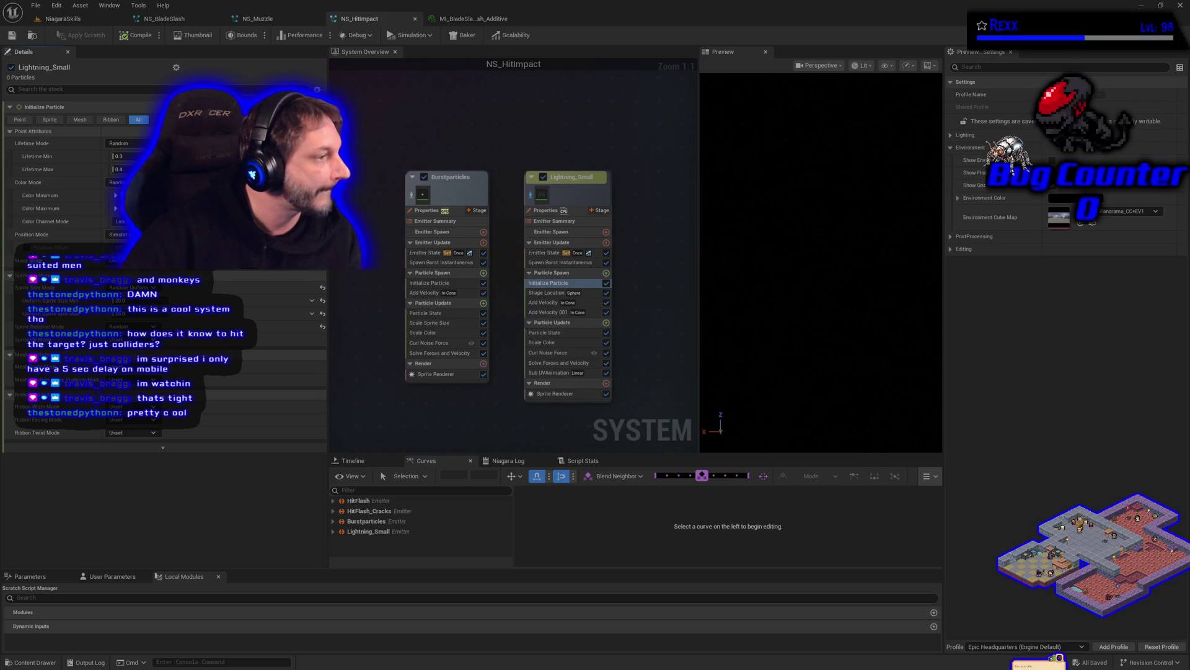
Delete Lightning_Small's second Add Velocity module (Add Velocity 001).
{"action": "mouse_move", "coordinate": [571, 342]}
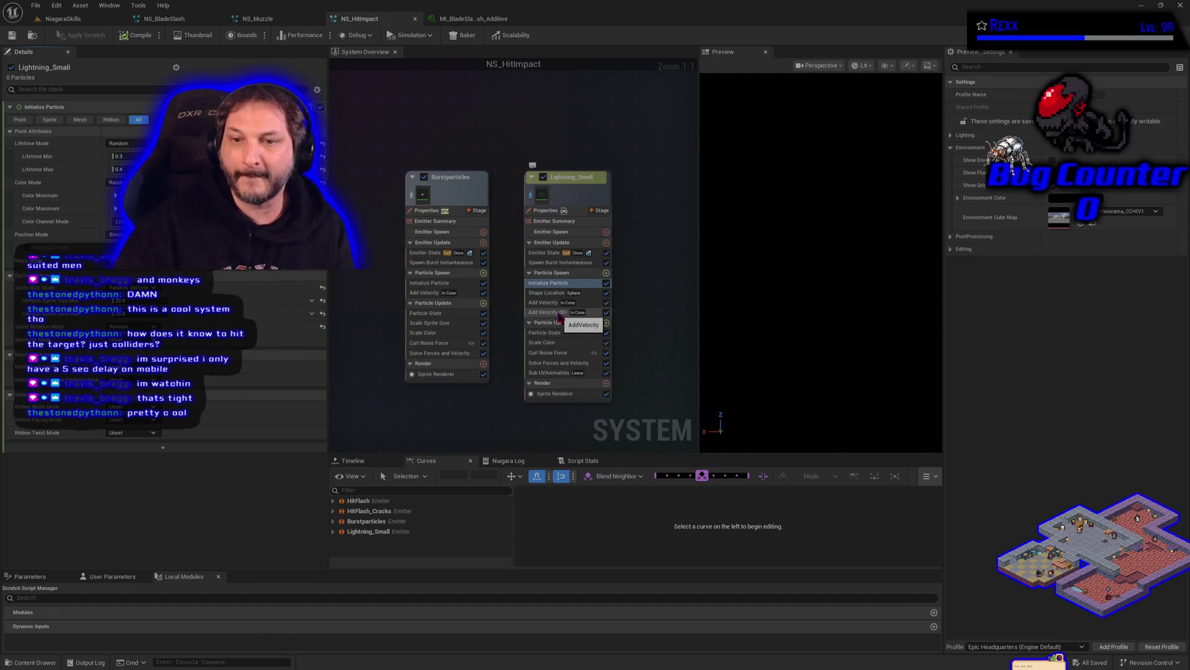
{"action": "left_click", "coordinate": [559, 314]}
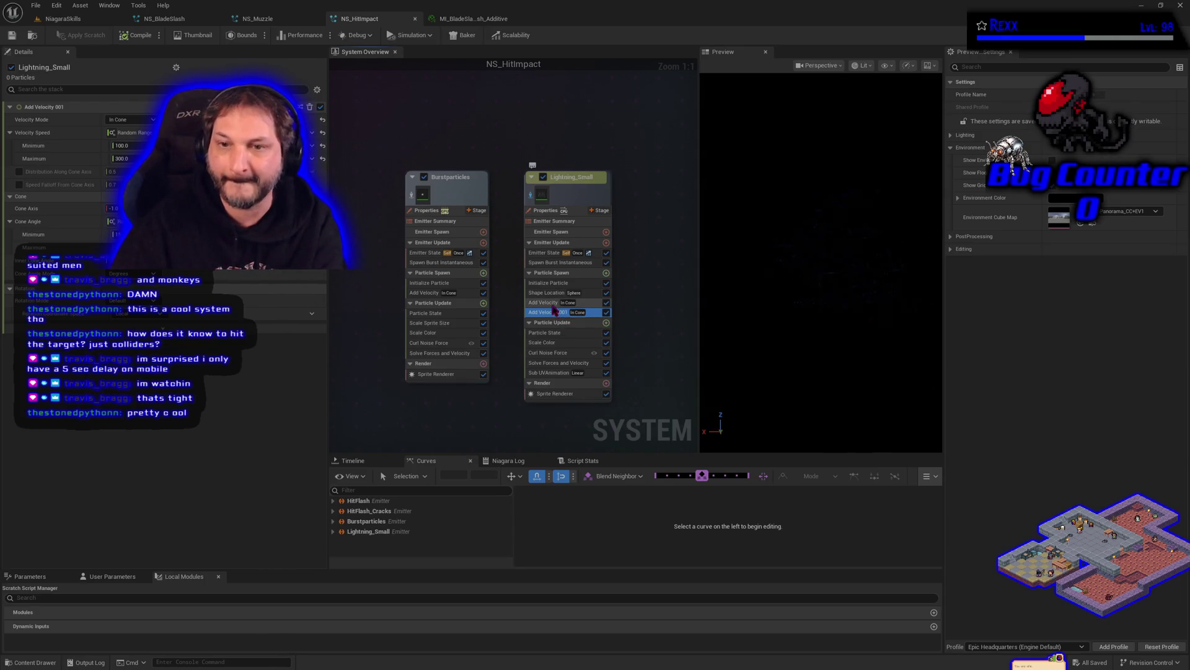
{"action": "left_click", "coordinate": [551, 304]}
{"action": "left_click", "coordinate": [553, 312]}
{"action": "key", "text": "Delete"}
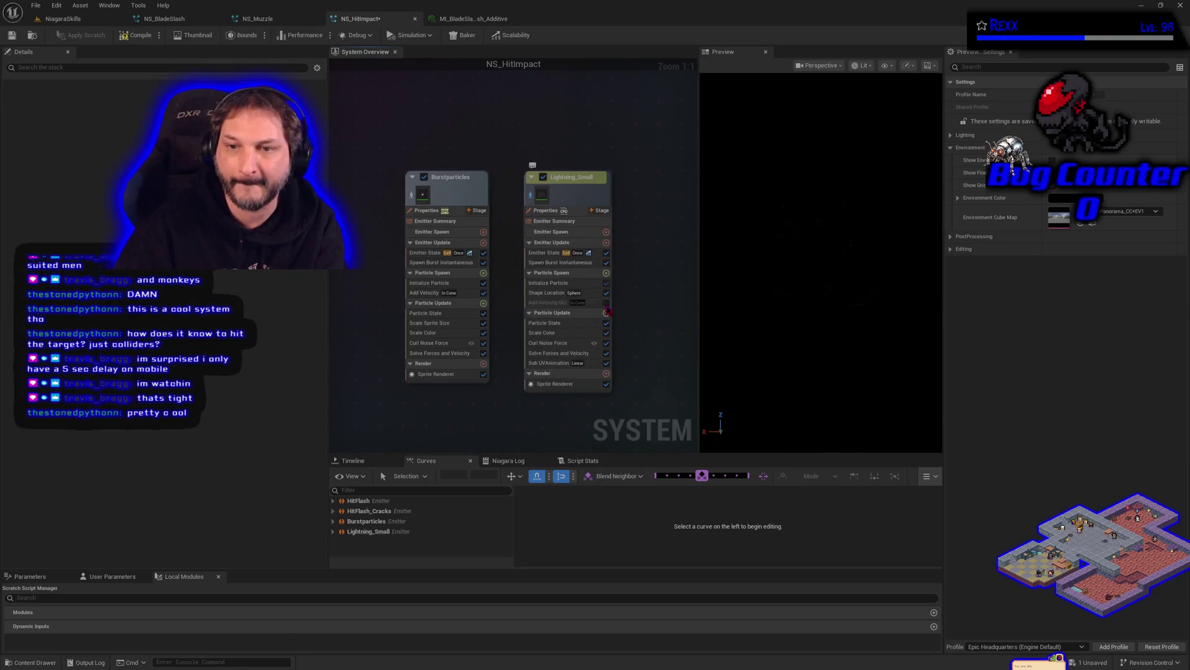
Set the Spawn Burst Instantaneous minimum to 15, save, and return to NiagaraSkills.
{"action": "left_click", "coordinate": [558, 293]}
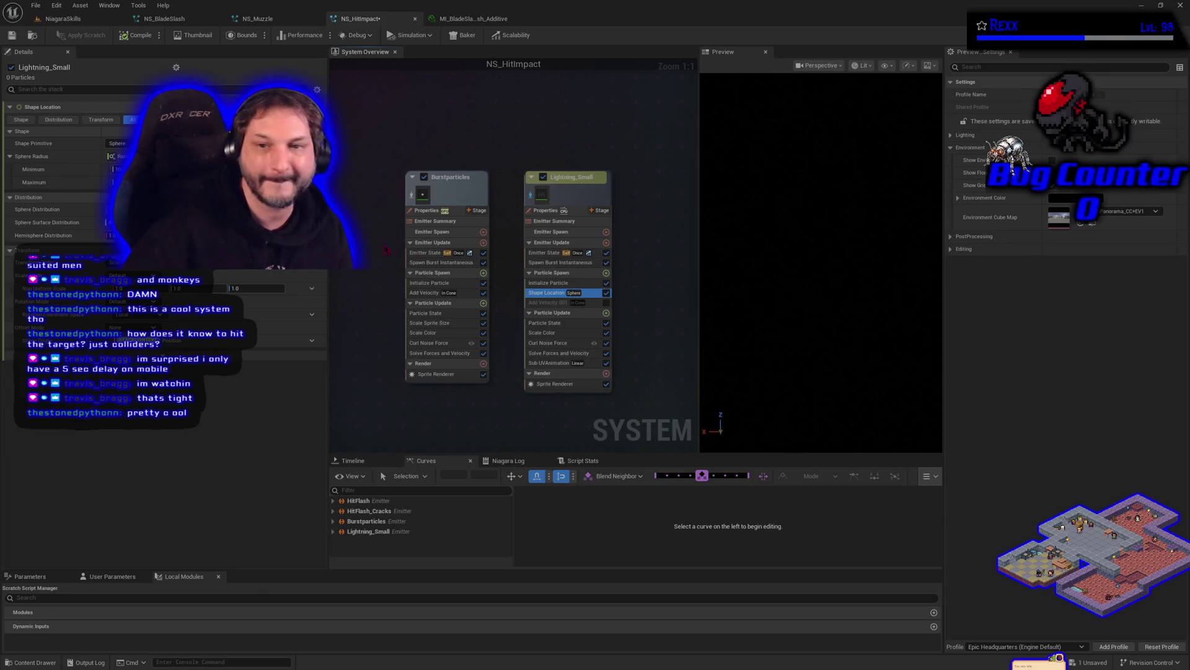
{"action": "left_click", "coordinate": [531, 263]}
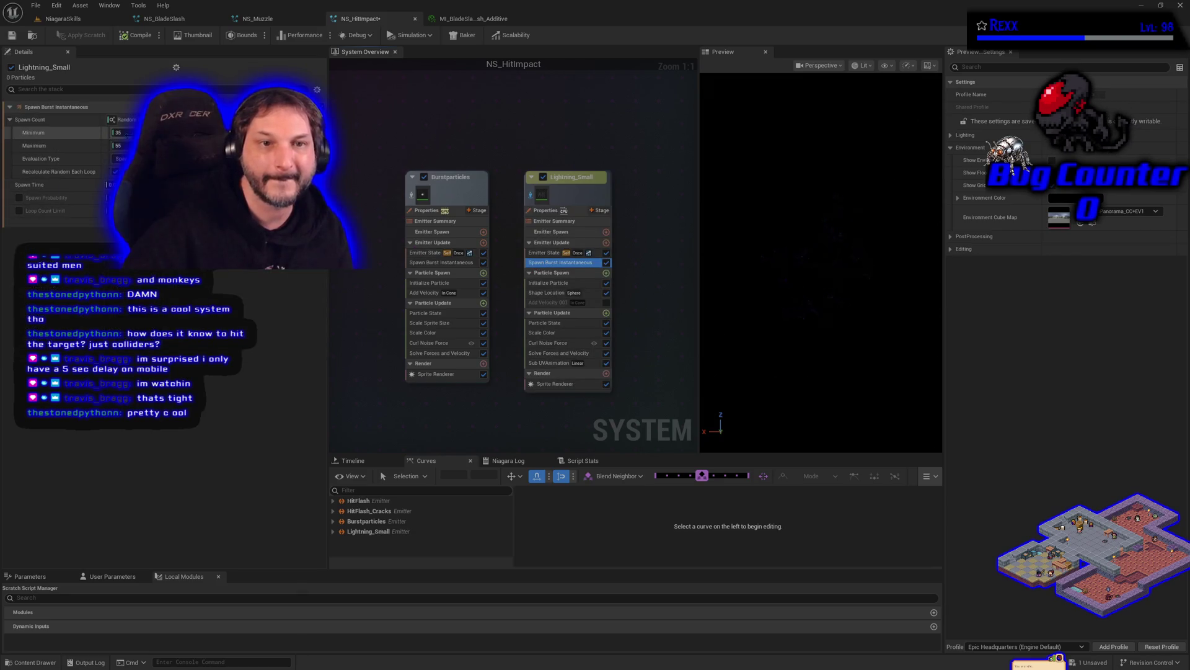
{"action": "left_click", "coordinate": [124, 133]}
{"action": "type", "text": "15"}
{"action": "key", "text": "Tab"}
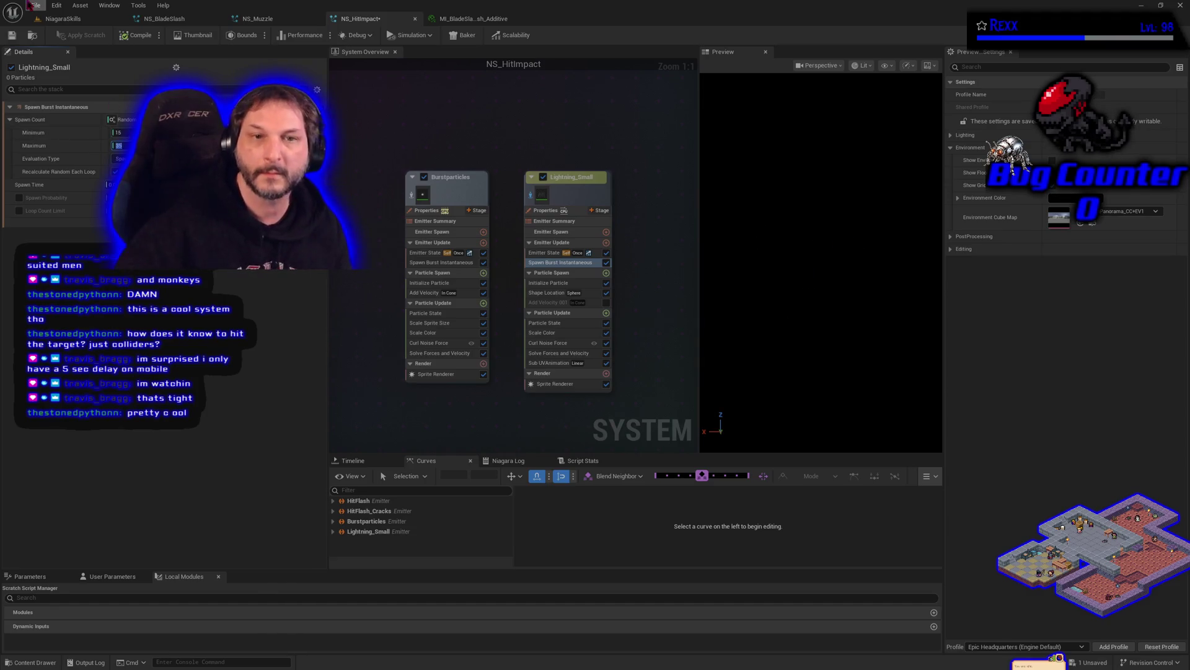
{"action": "key", "text": "ctrl+s"}
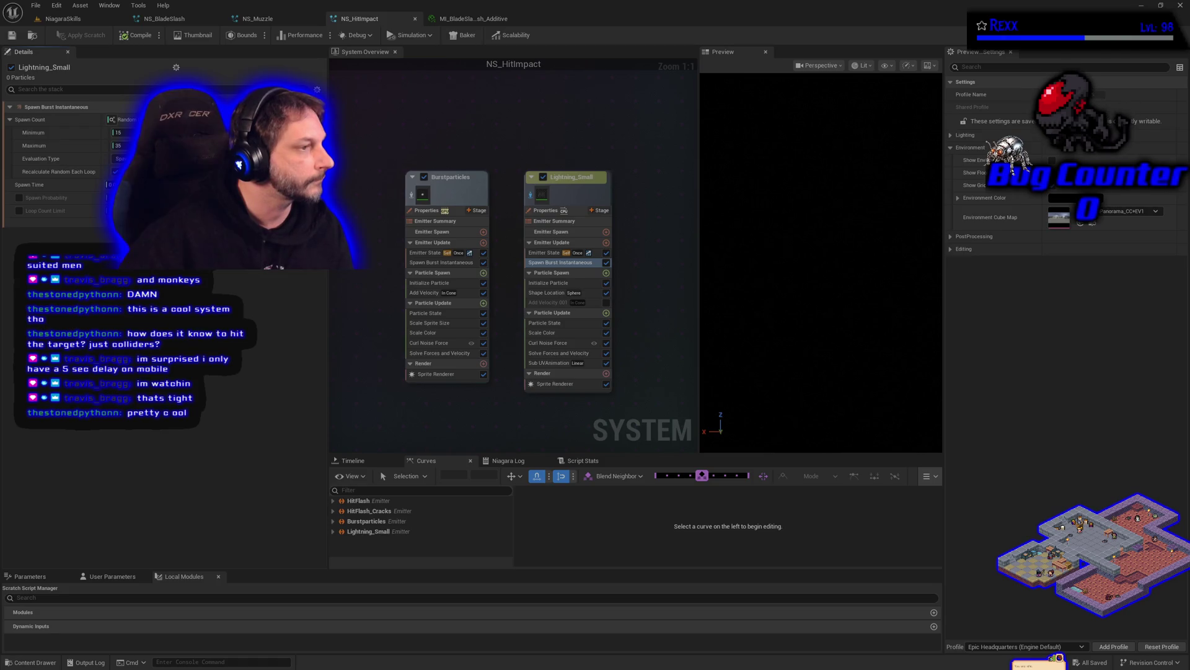
{"action": "left_click", "coordinate": [62, 18]}
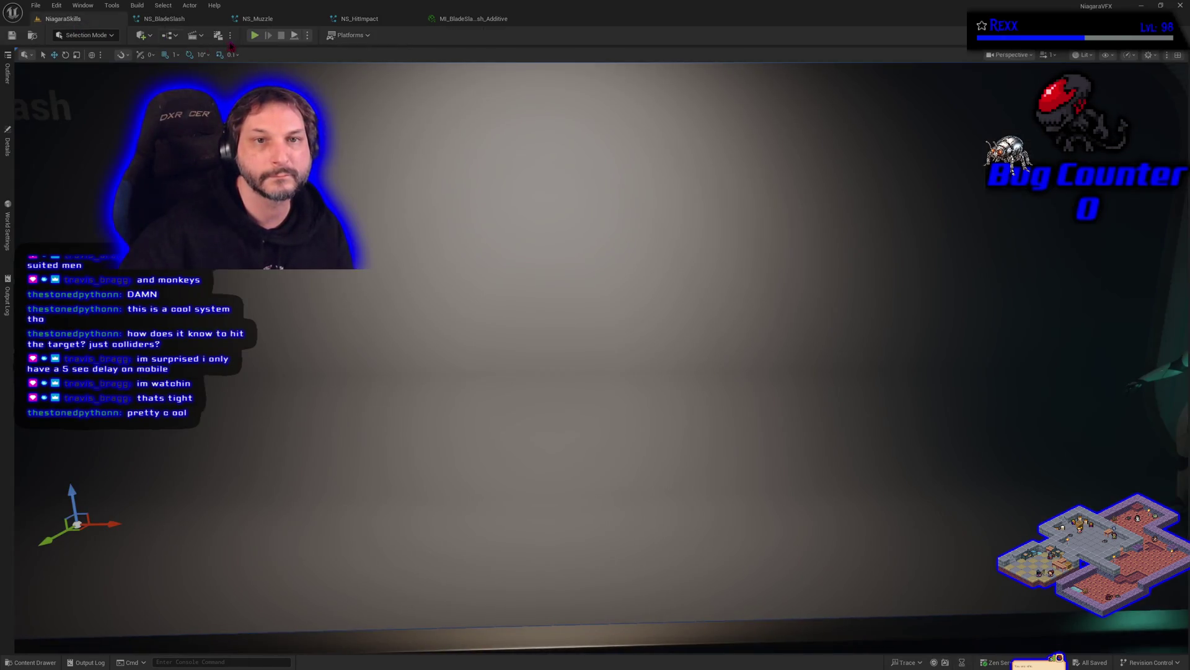
Play the level to check the purple sparks and dark debris, then reopen NS_HitImpact.
{"action": "left_click", "coordinate": [254, 35]}
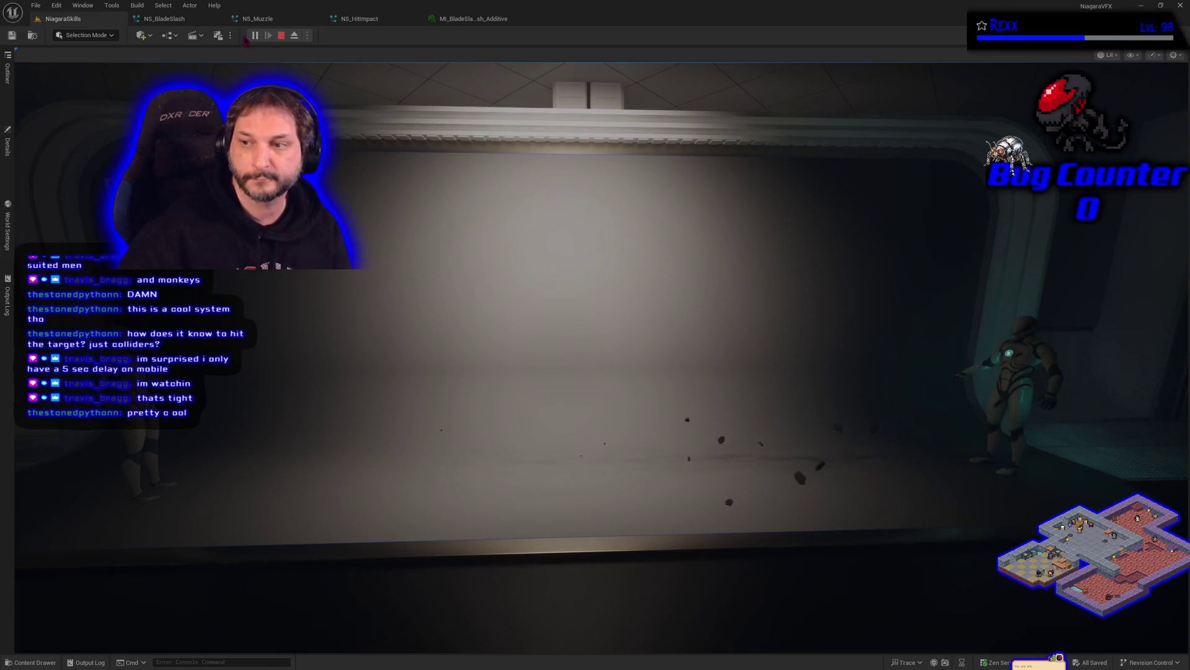
{"action": "key", "text": "Escape"}
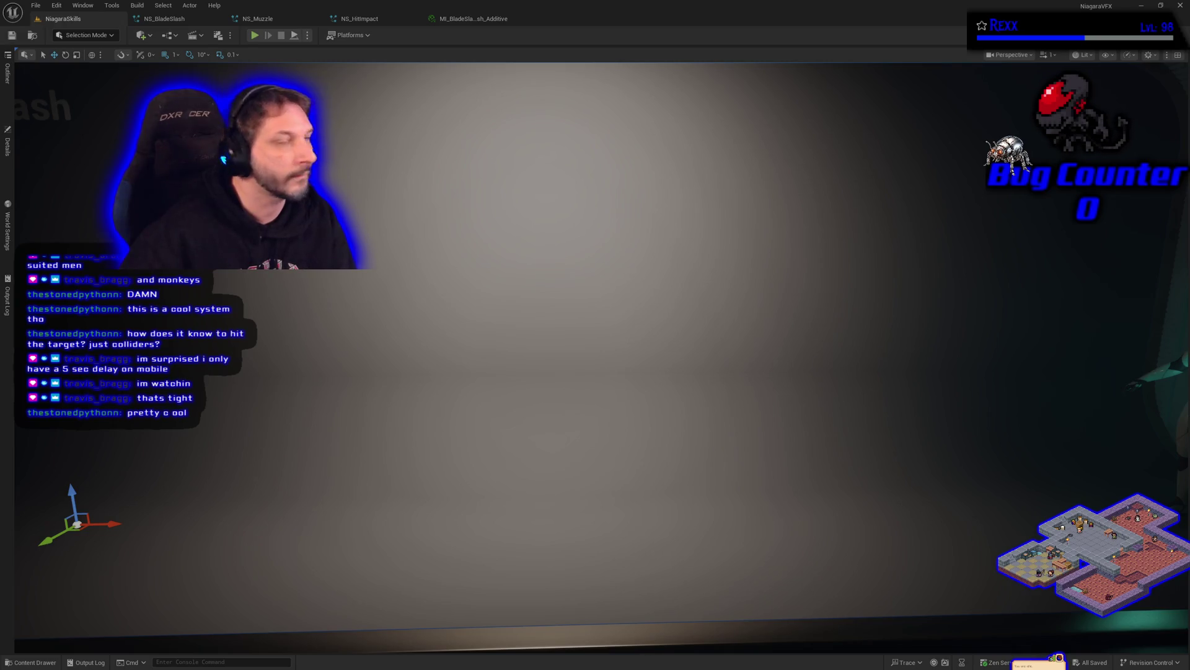
{"action": "left_click", "coordinate": [360, 19]}
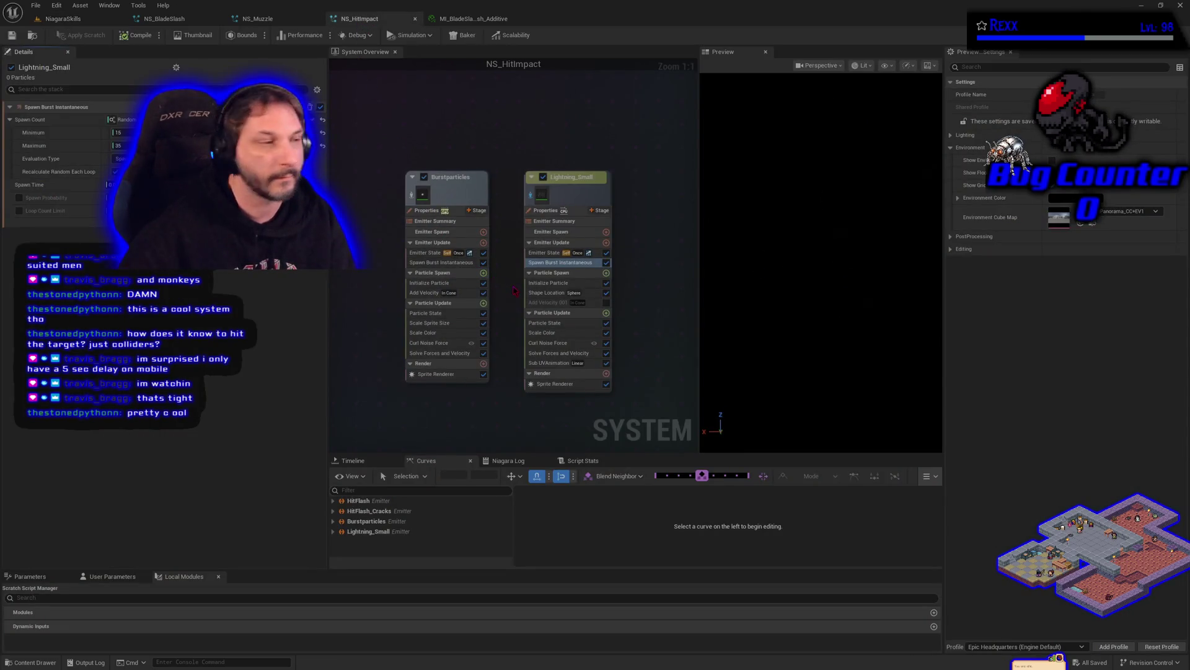
Set Lightning_Small's Initialize Particle Lifetime Min to 0.1.
{"action": "left_click", "coordinate": [544, 282]}
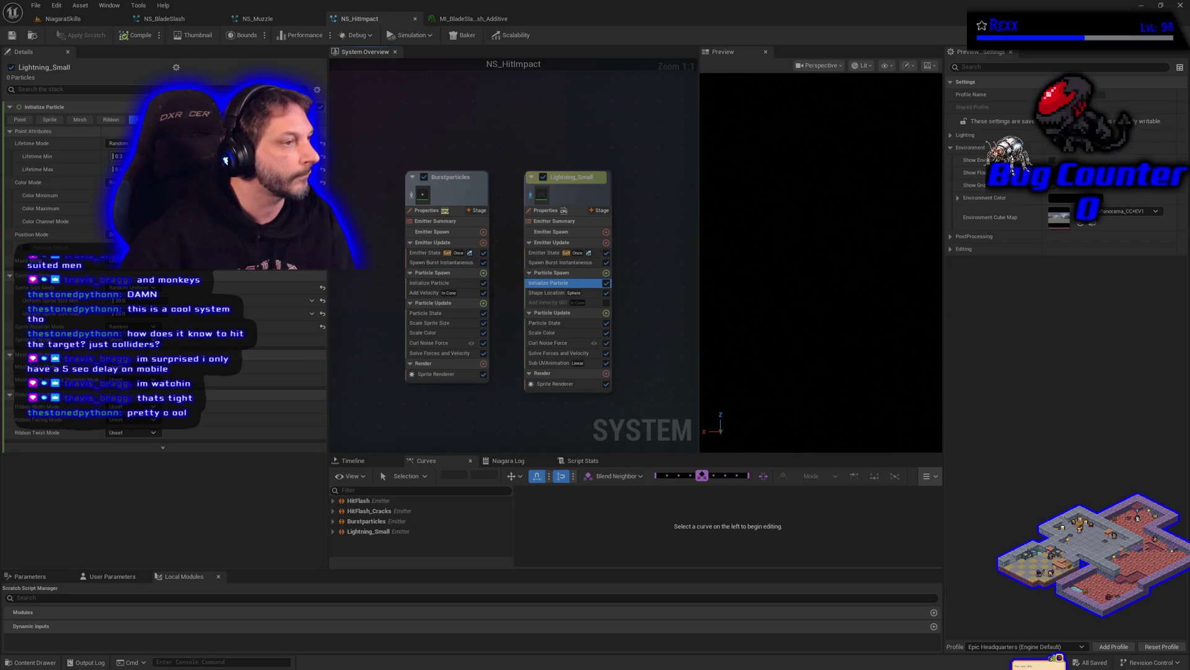
{"action": "left_click", "coordinate": [116, 156]}
{"action": "type", "text": "0"}
{"action": "key", "text": "Return"}
{"action": "type", "text": ".1"}
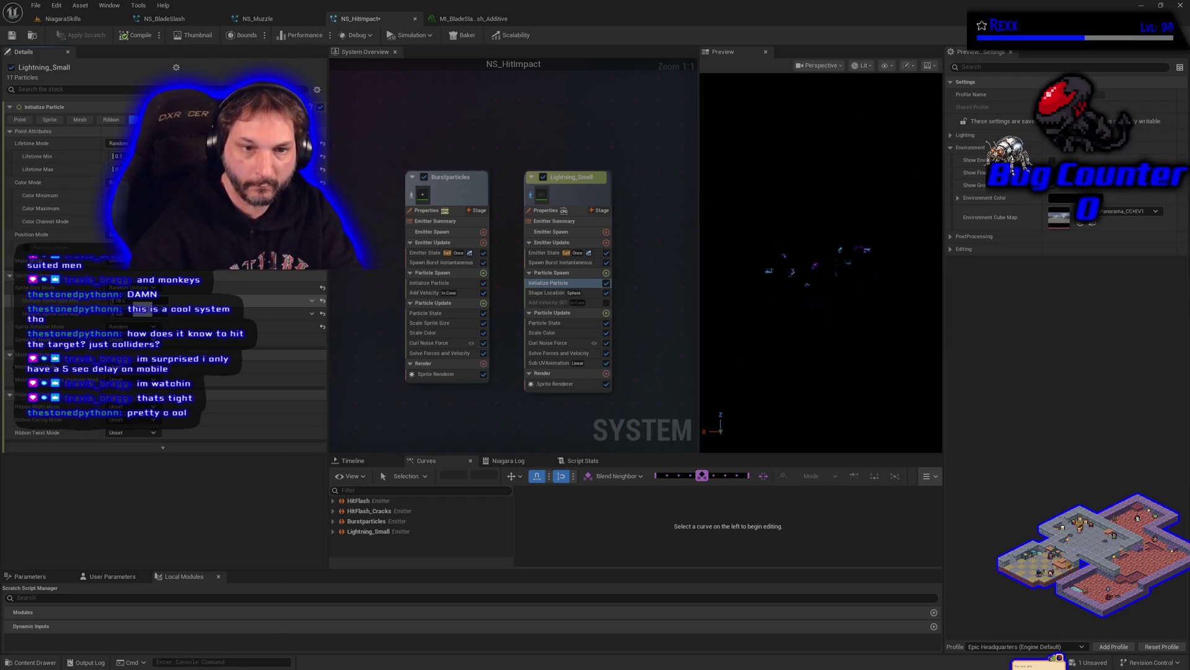
Compile and save the NS_HitImpact system.
{"action": "left_click", "coordinate": [140, 35]}
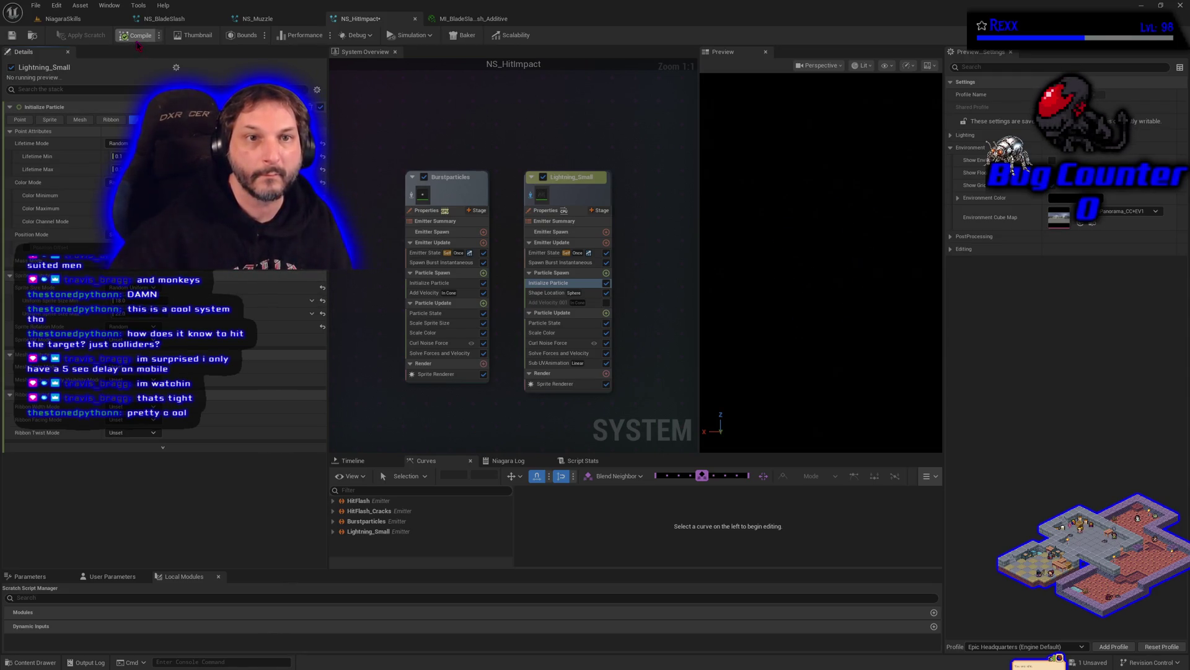
{"action": "left_click", "coordinate": [12, 35]}
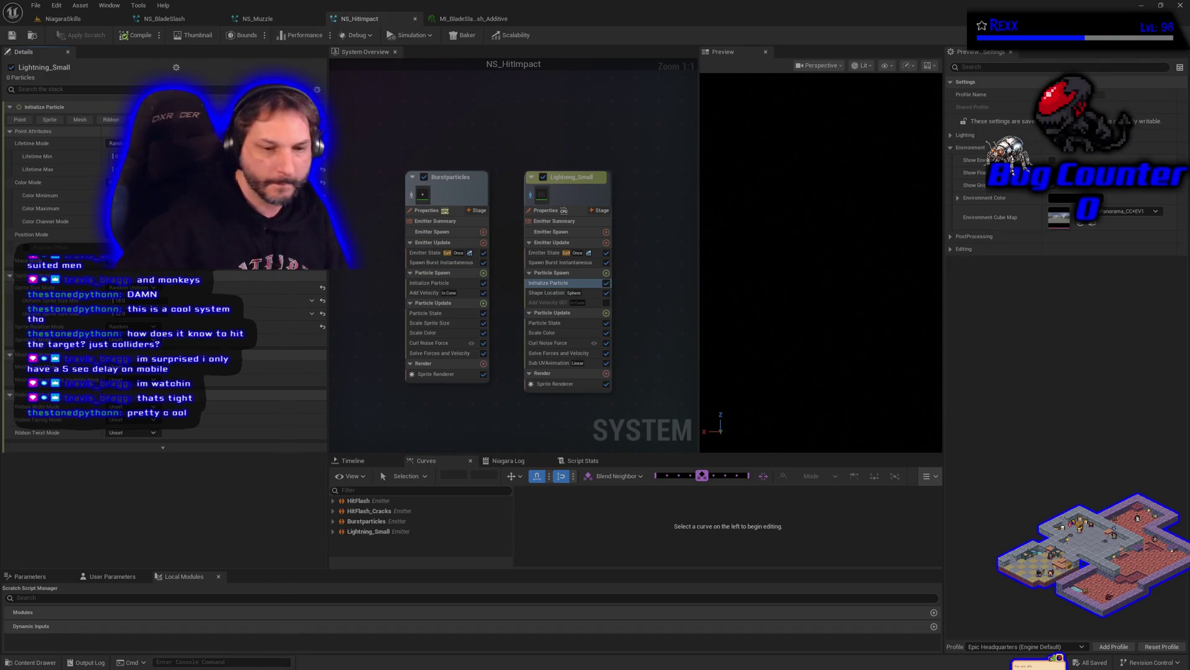
{"action": "left_click", "coordinate": [36, 6]}
{"action": "key", "text": "Escape"}
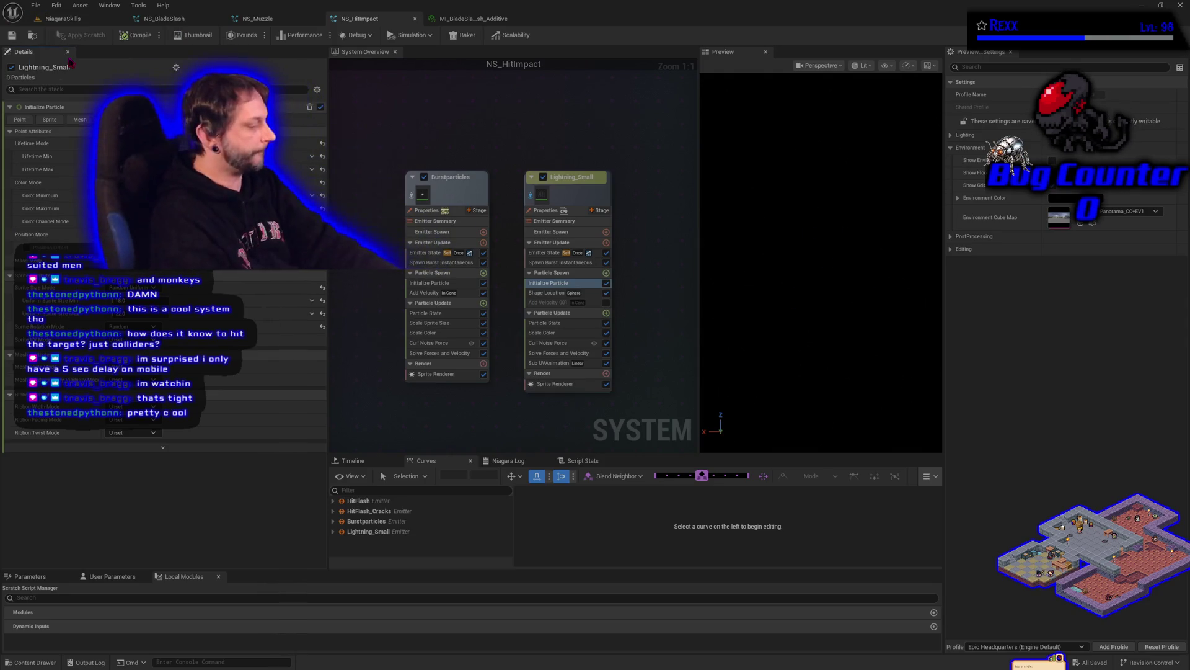